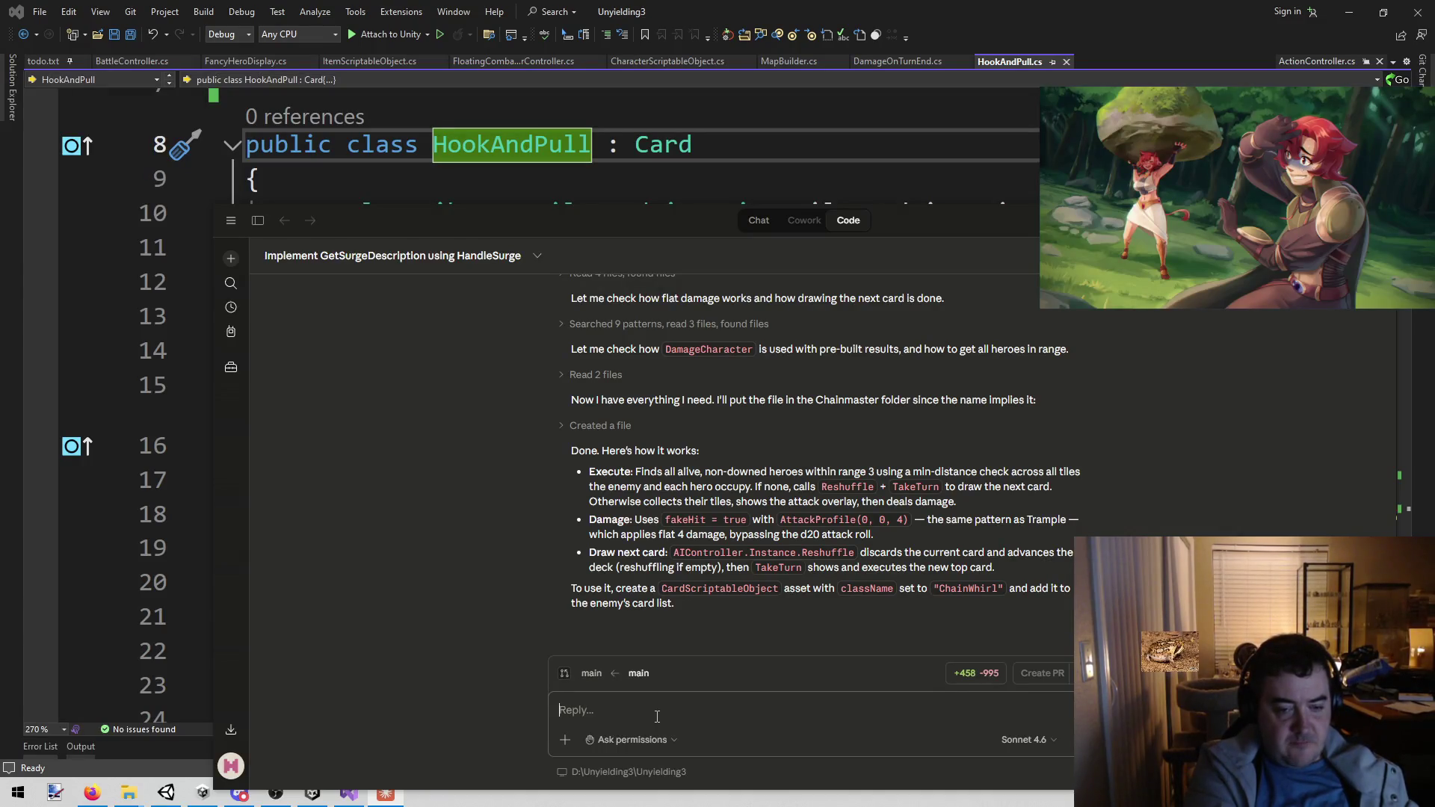
- Ask Claude for a util taking a character and card-name string that moves that card to deck top
{"action": "type", "text": "Make a util function that"}
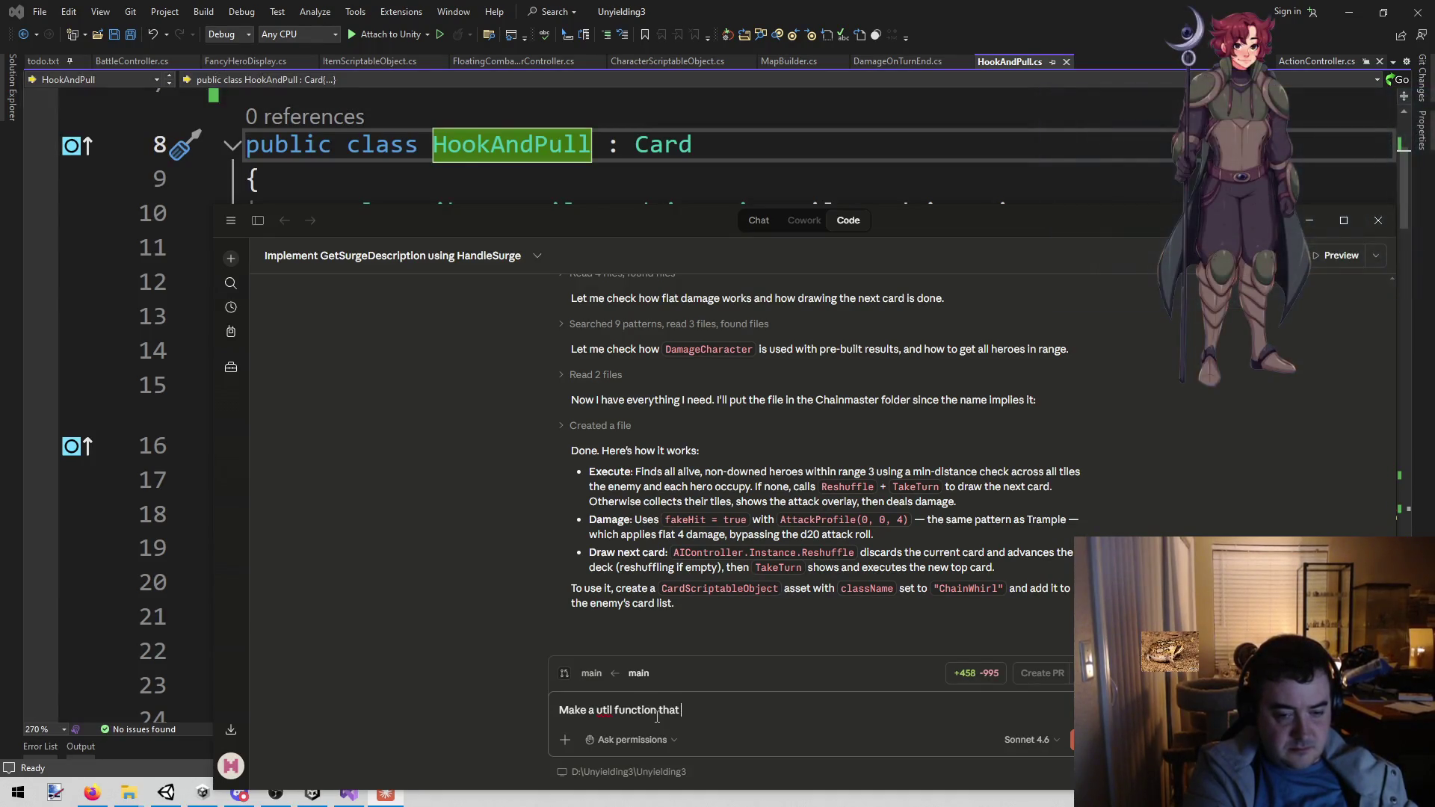
{"action": "type", "text": " puts the"}
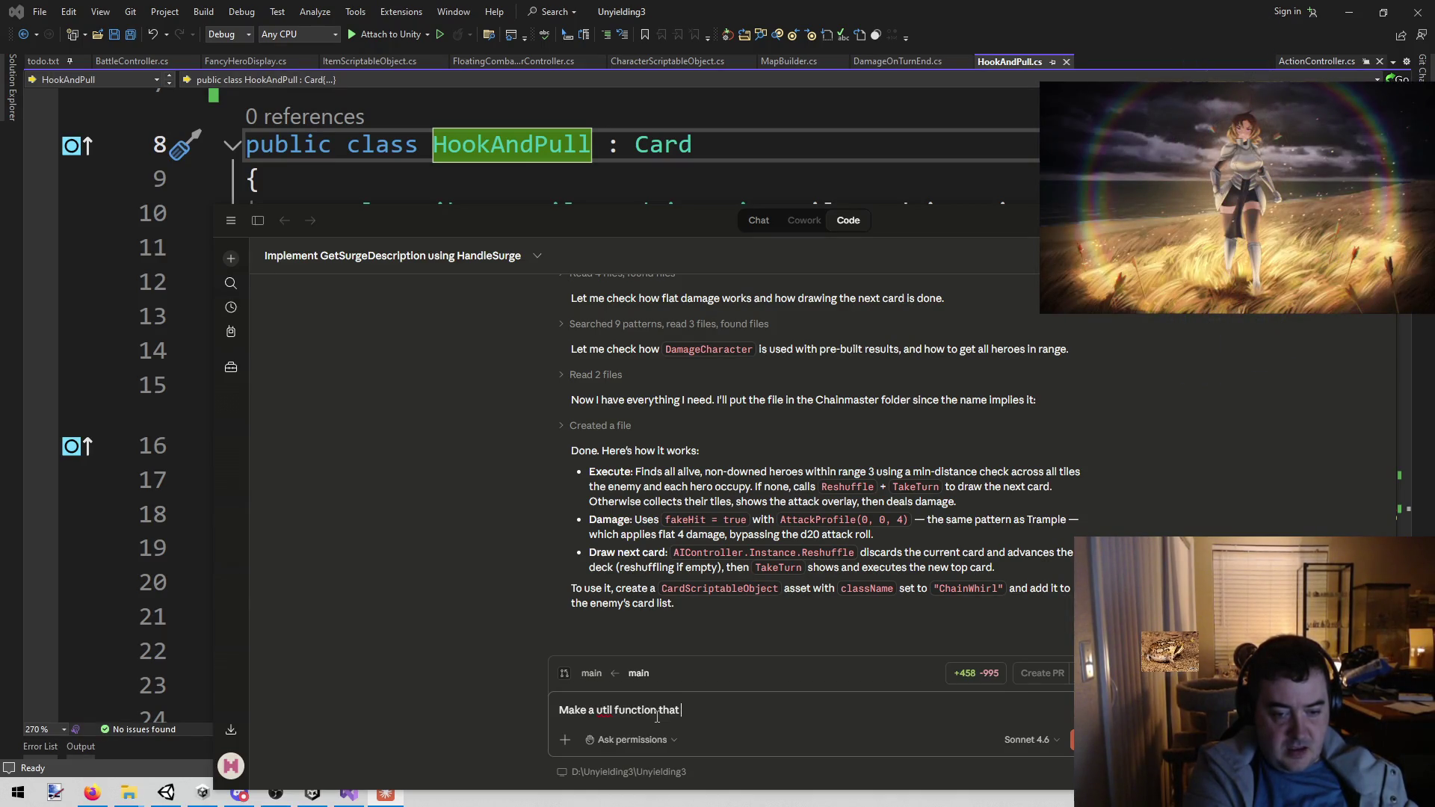
{"action": "type", "text": "akes a character and a "}
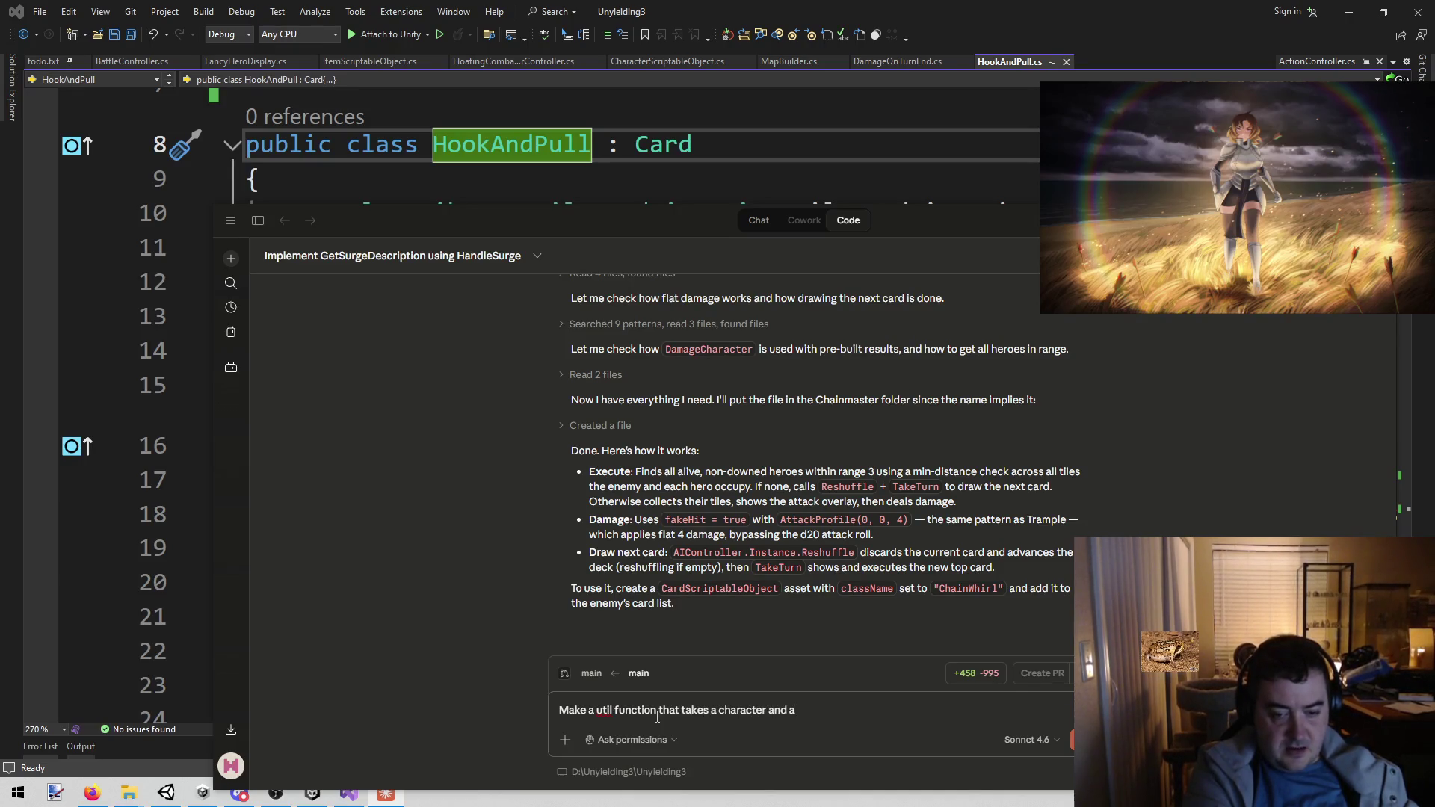
{"action": "type", "text": "string."}
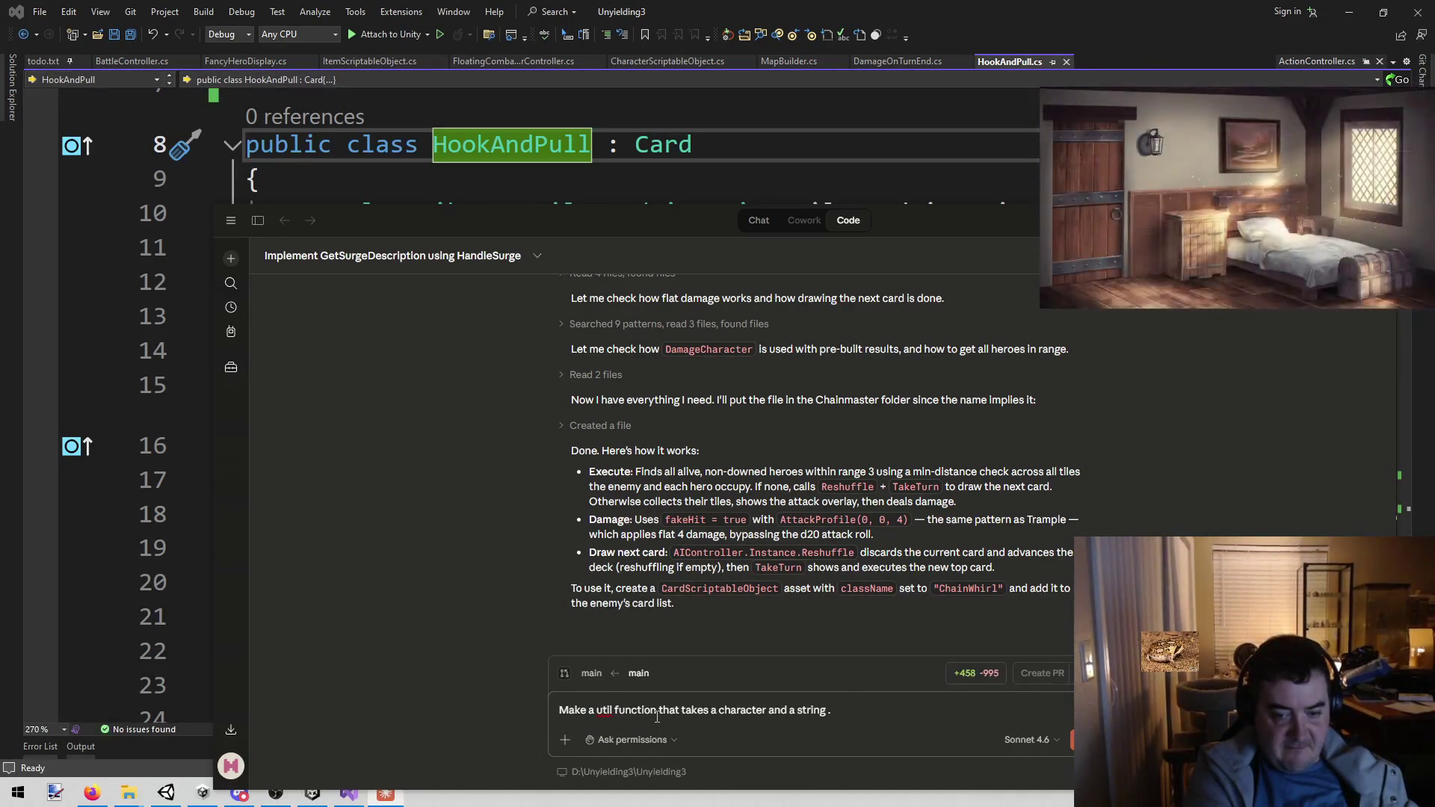
{"action": "type", "text": " The"}
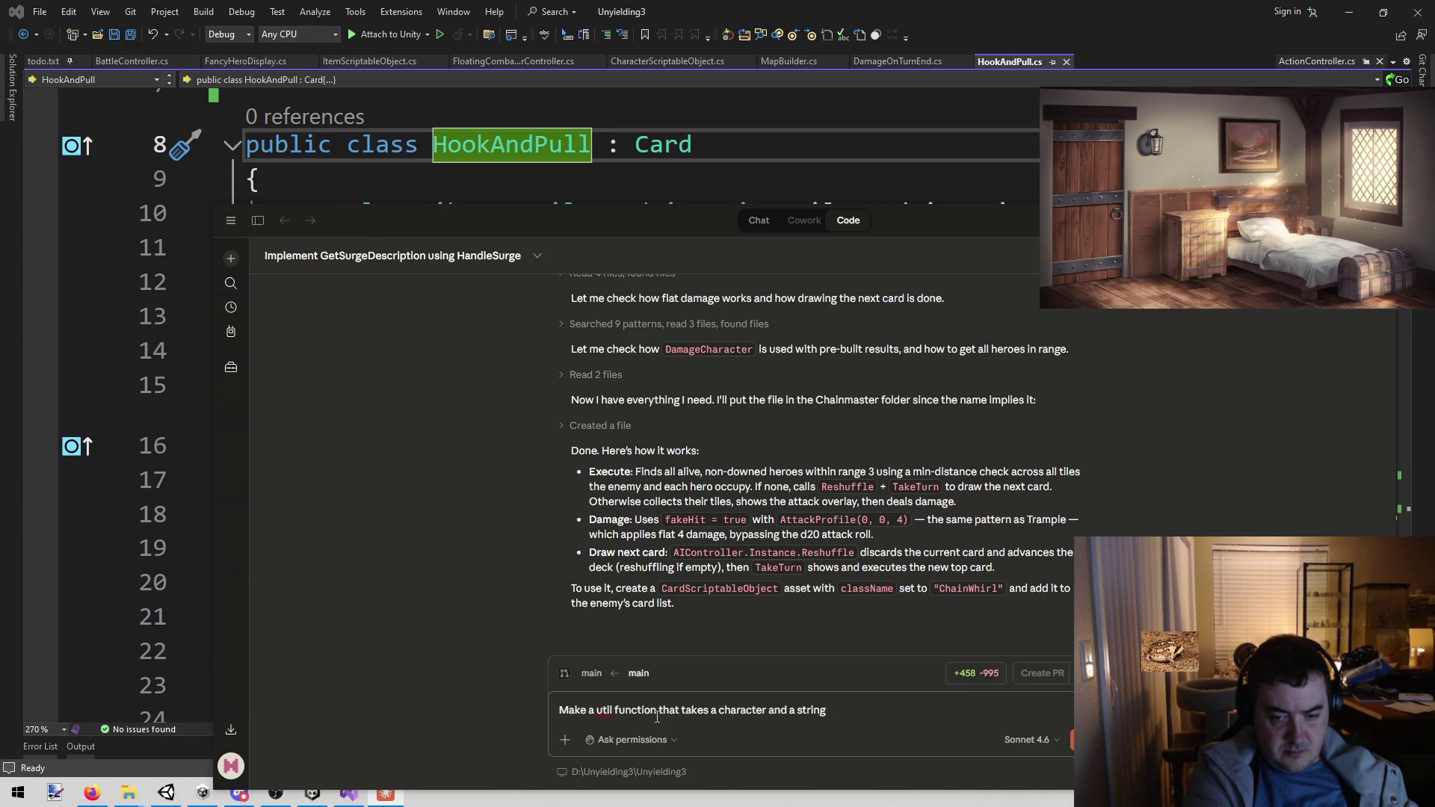
{"action": "type", "text": " The string re"}
{"action": "type", "text": "s"}
{"action": "type", "text": "presents a car"}
{"action": "type", "text": "d in the "}
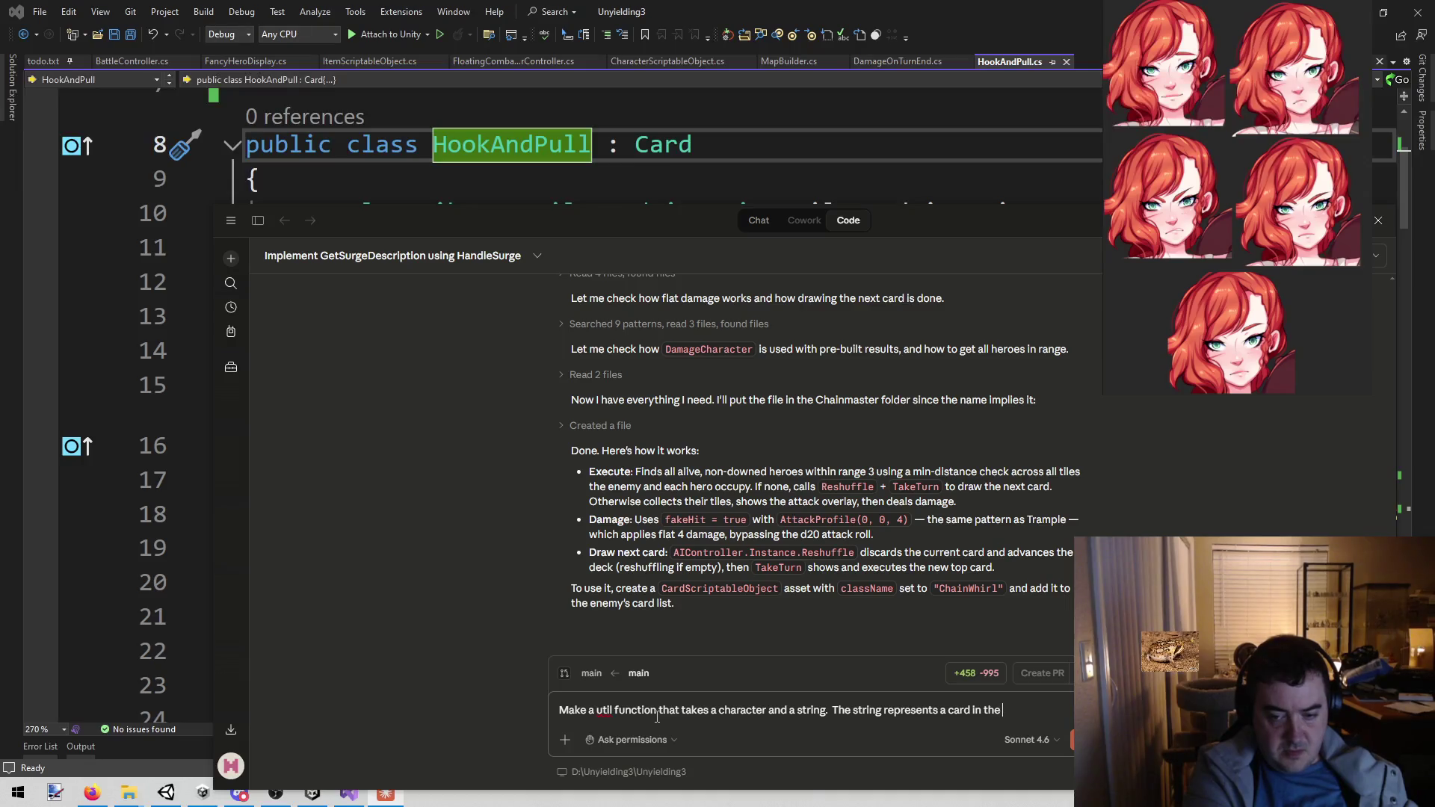
{"action": "type", "text": "enemies"}
{"action": "key", "text": "BackSpace"}
{"action": "key", "text": "BackSpace"}
{"action": "key", "text": "BackSpace"}
{"action": "type", "text": "characters dec"}
{"action": "type", "text": "k.  Find that "}
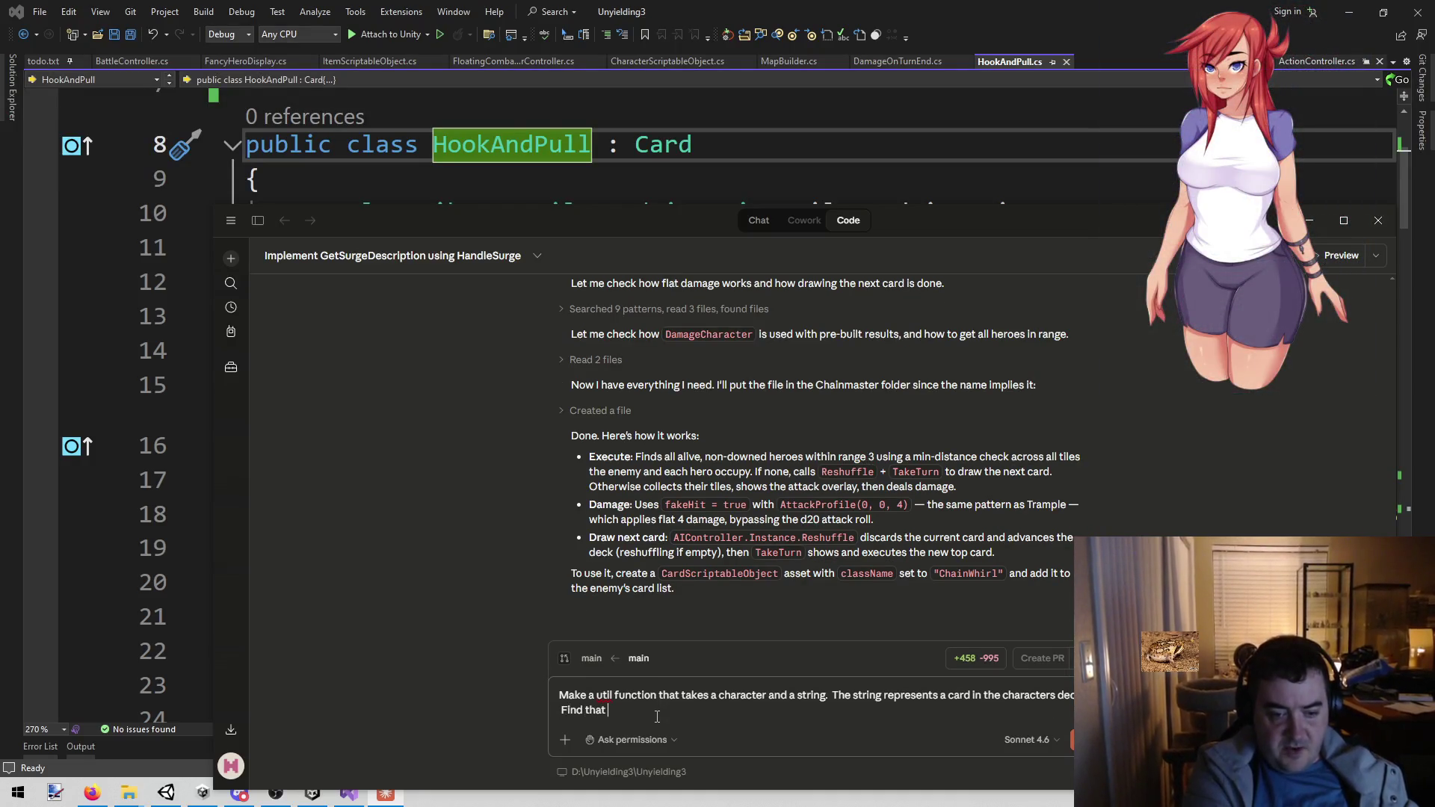
{"action": "type", "text": "card and put a"}
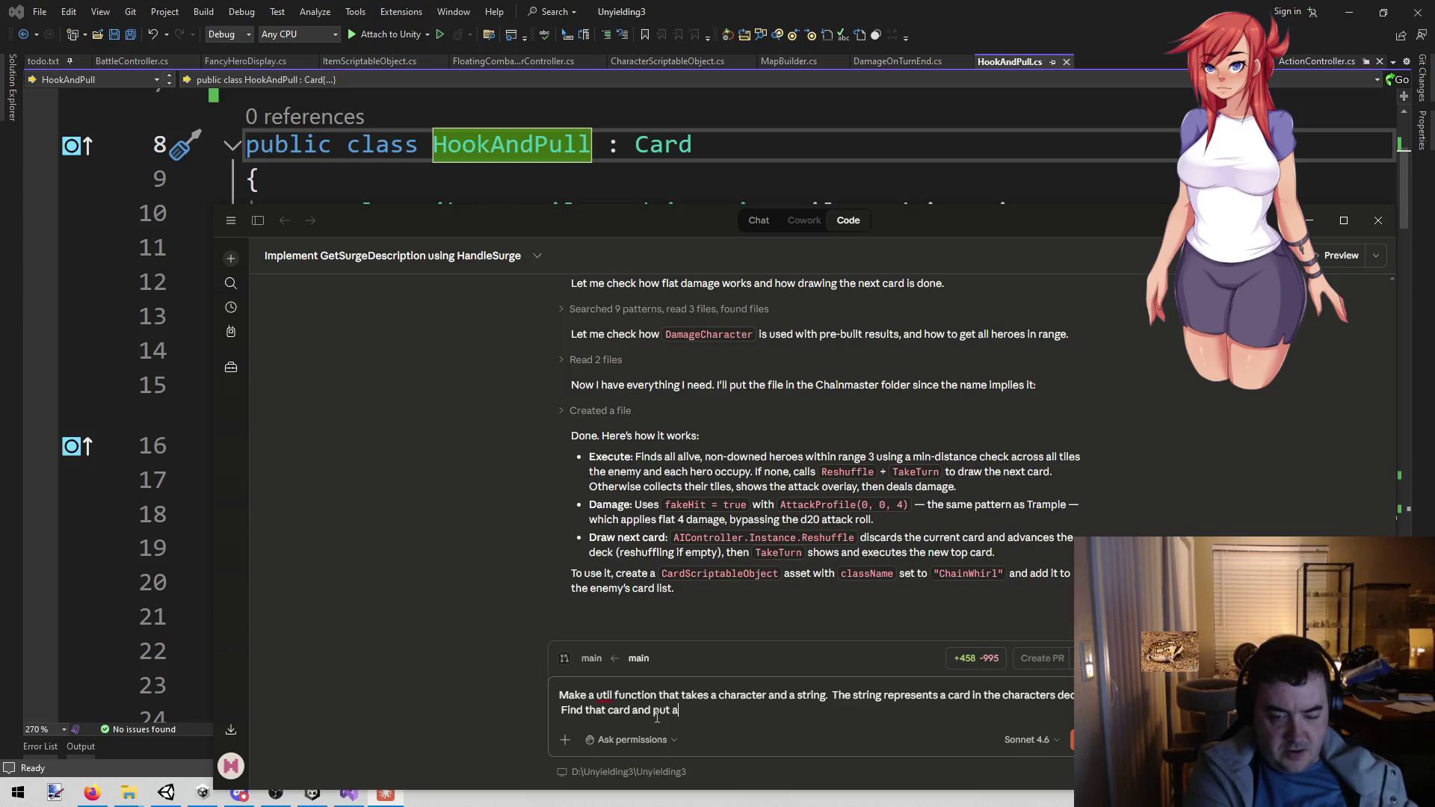
{"action": "type", "text": "t the top of "}
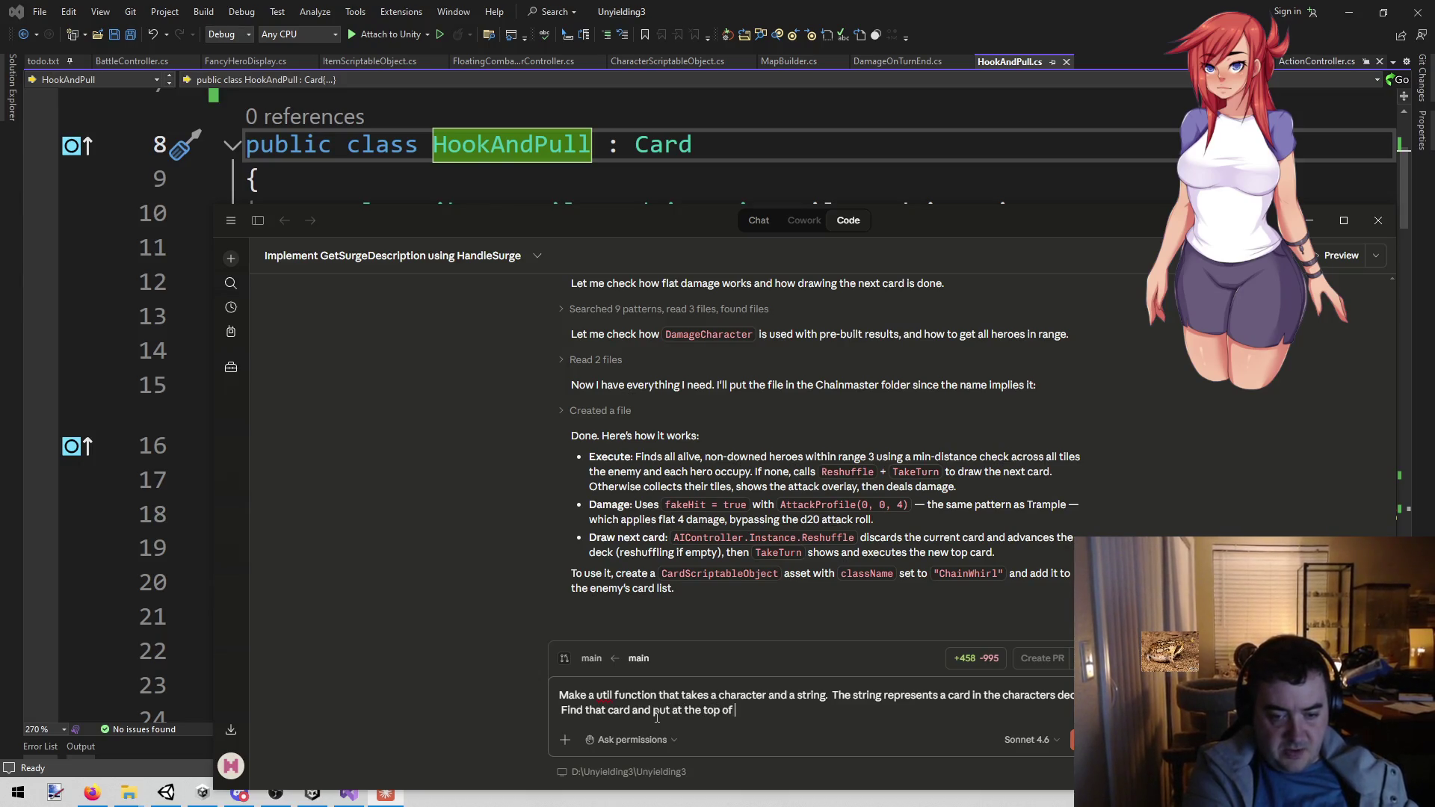
{"action": "type", "text": "the des"}
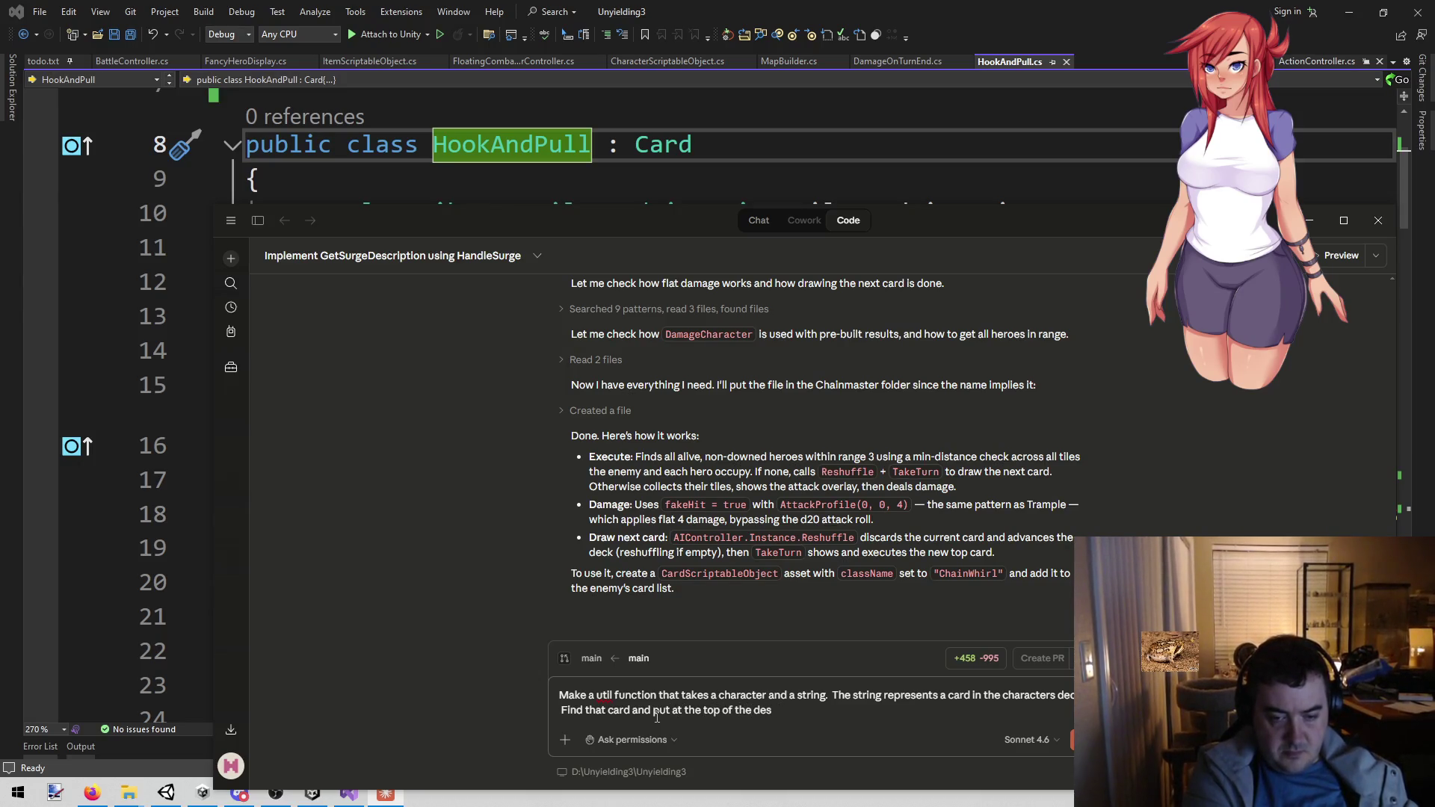
{"action": "type", "text": "k. ck"}
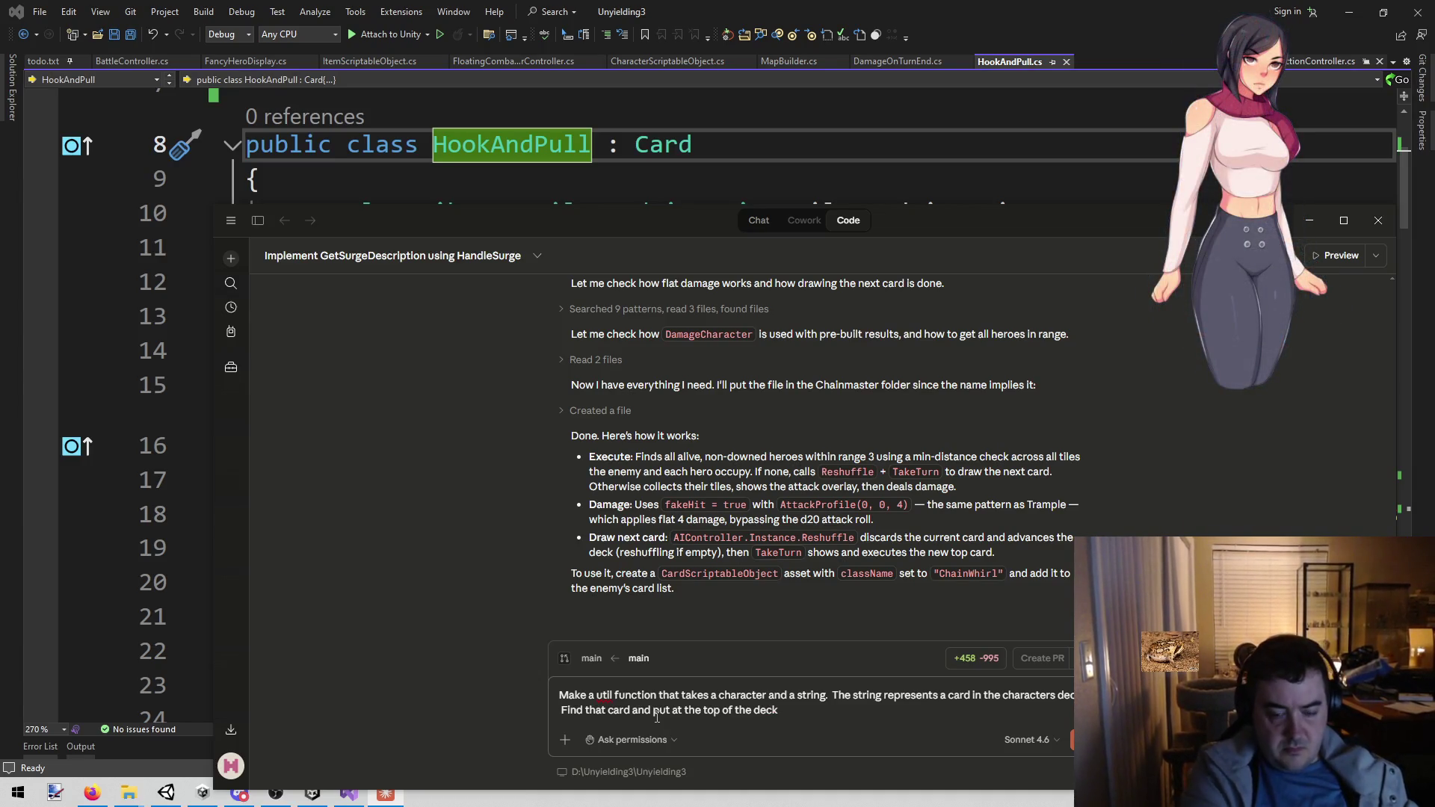
{"action": "type", "text": "."}
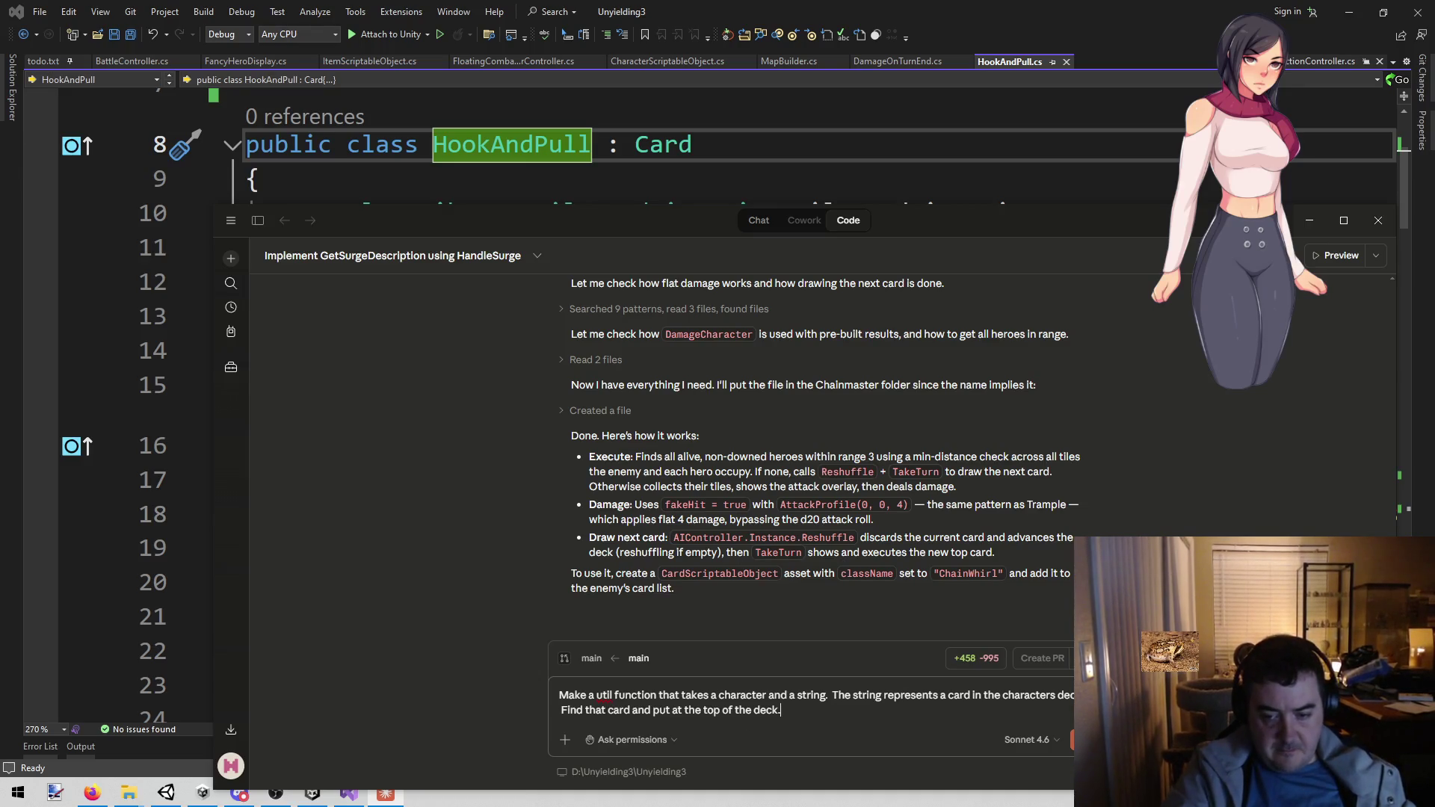
{"action": "left_click", "coordinate": [1072, 740]}
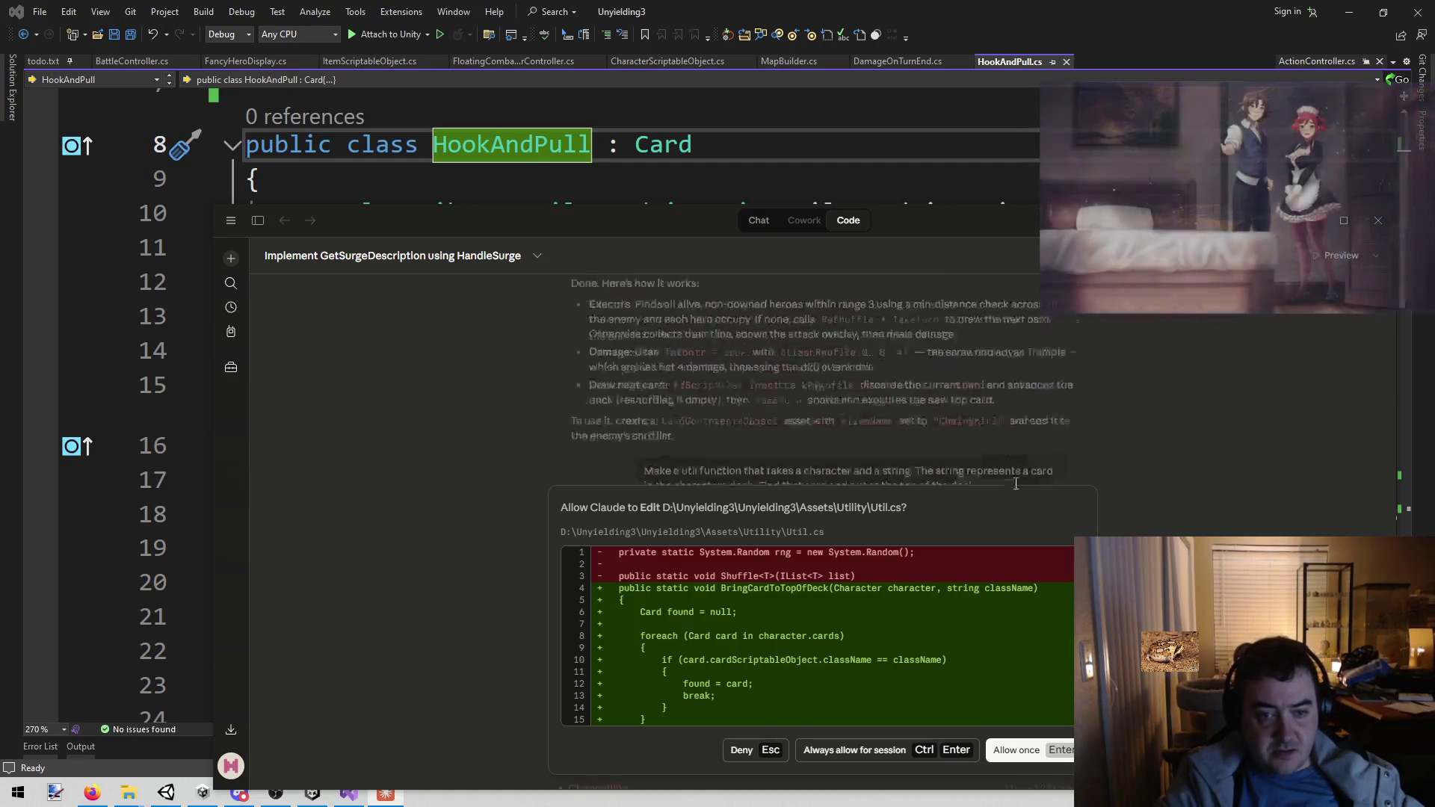
- Review the +38/−3 BringCardToTopOfDeck diff for Util.cs and allow that edit once
{"action": "scroll", "coordinate": [874, 663], "scroll_direction": "down", "scroll_amount": 2}
{"action": "scroll", "coordinate": [859, 657], "scroll_direction": "up", "scroll_amount": 2}
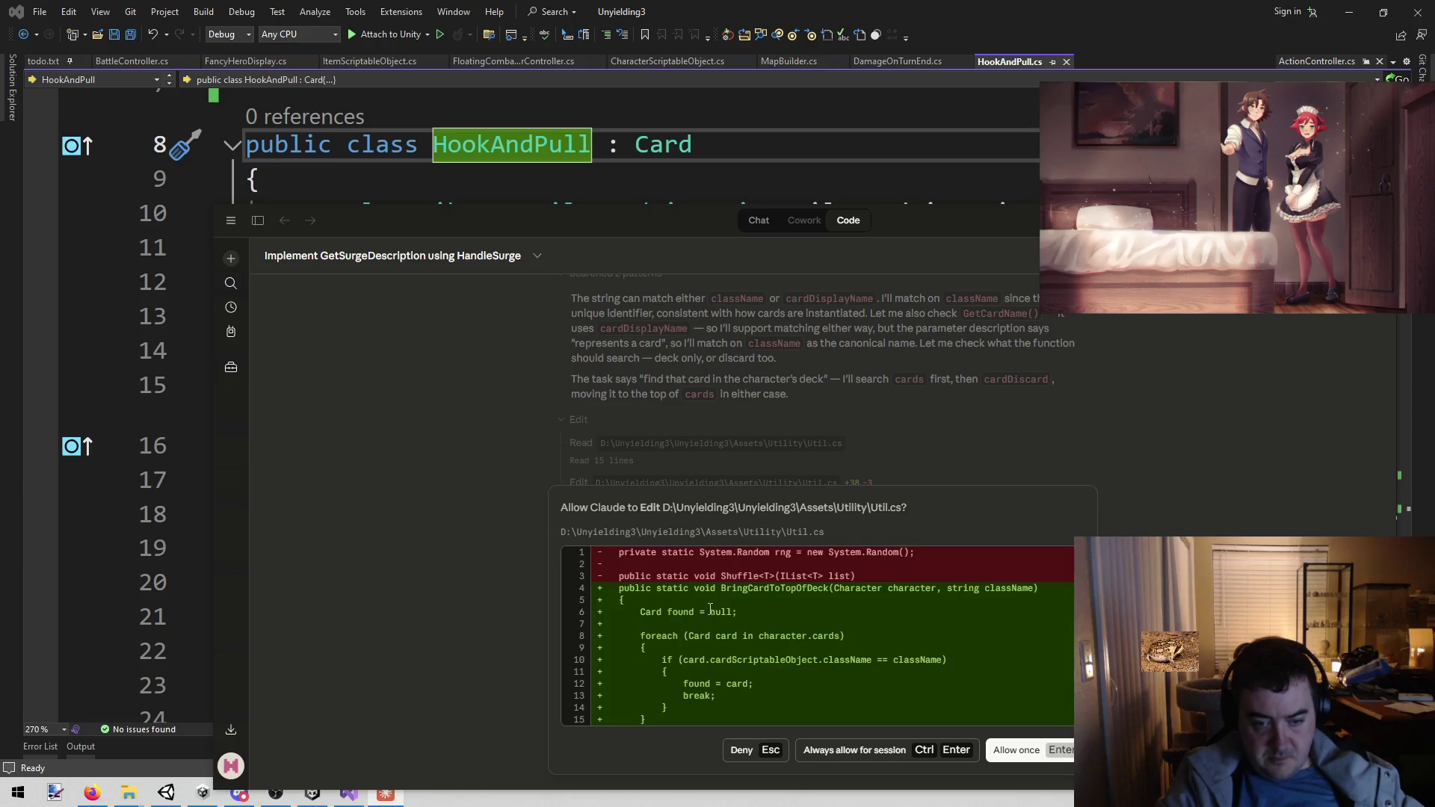
{"action": "scroll", "coordinate": [706, 635], "scroll_direction": "down", "scroll_amount": 4}
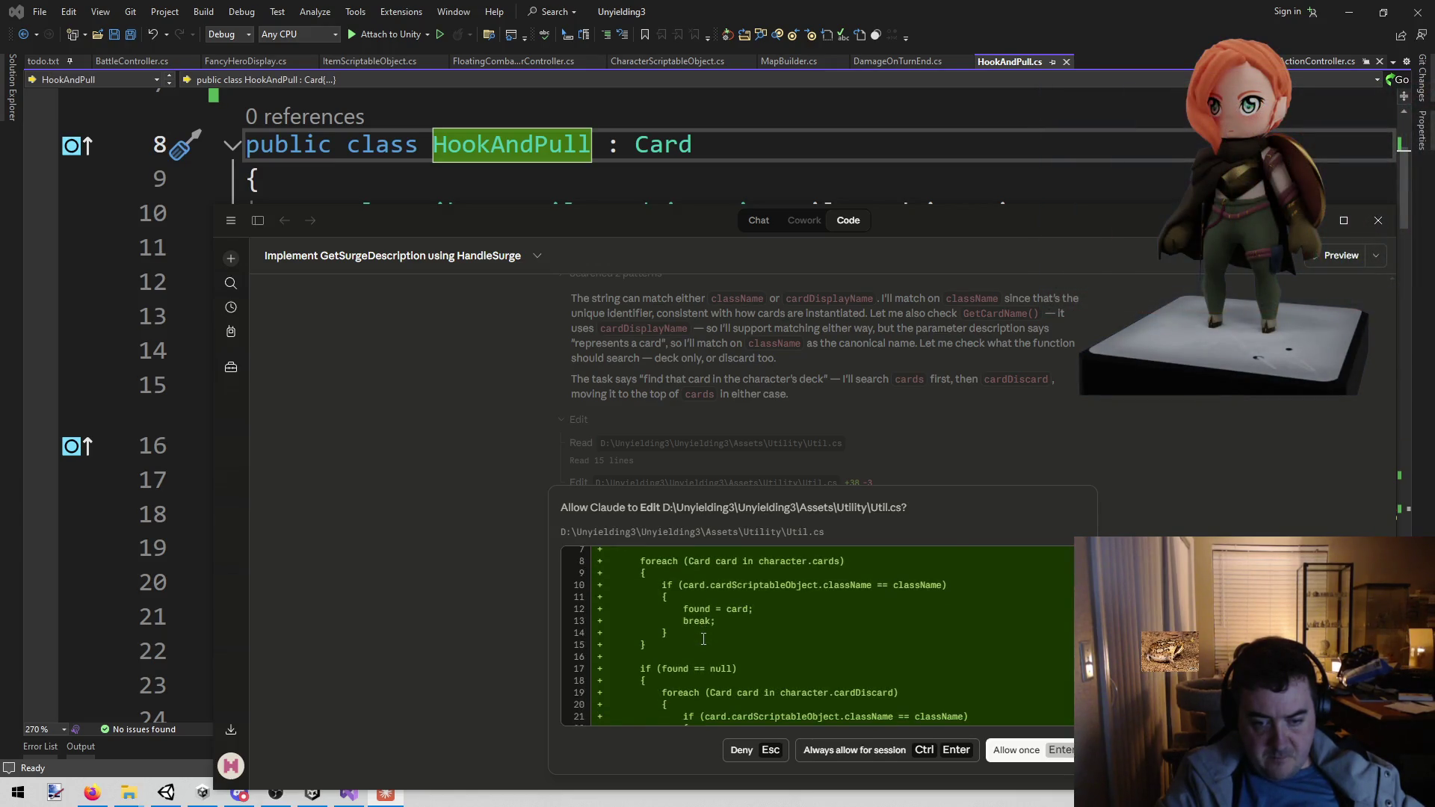
{"action": "scroll", "coordinate": [701, 638], "scroll_direction": "down", "scroll_amount": 4}
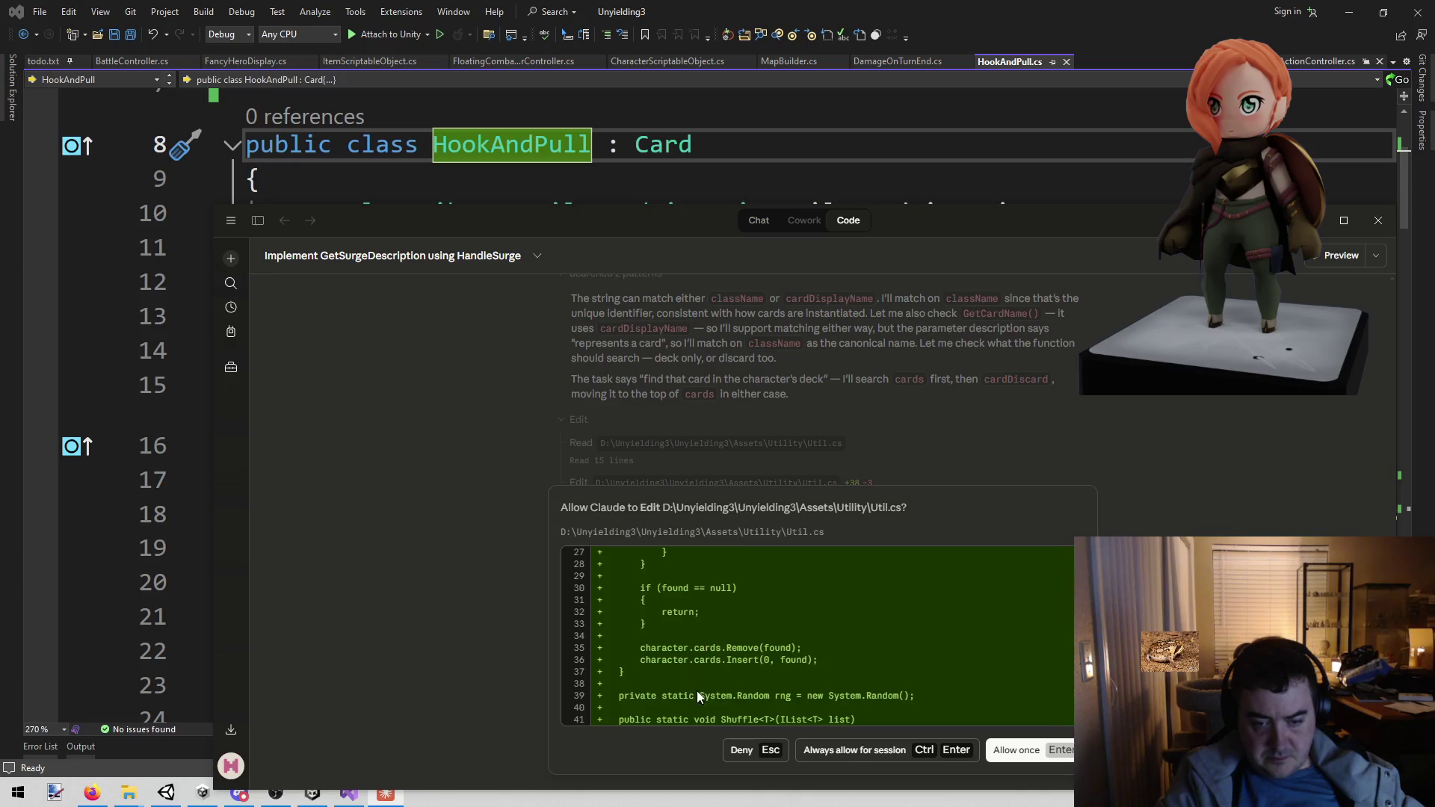
{"action": "scroll", "coordinate": [809, 683], "scroll_direction": "up", "scroll_amount": 4}
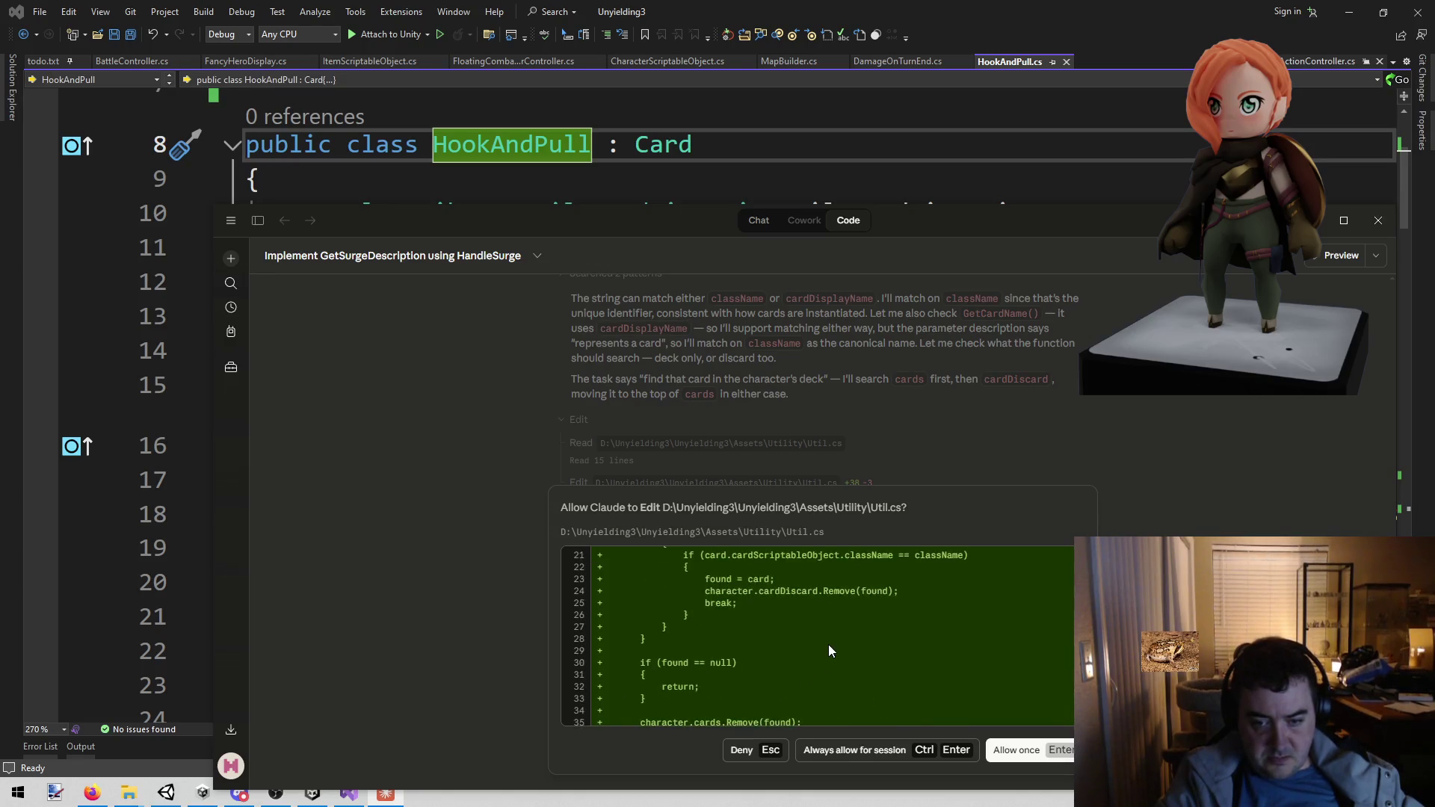
{"action": "left_click_drag", "start_coordinate": [847, 633], "coordinate": [895, 634]}
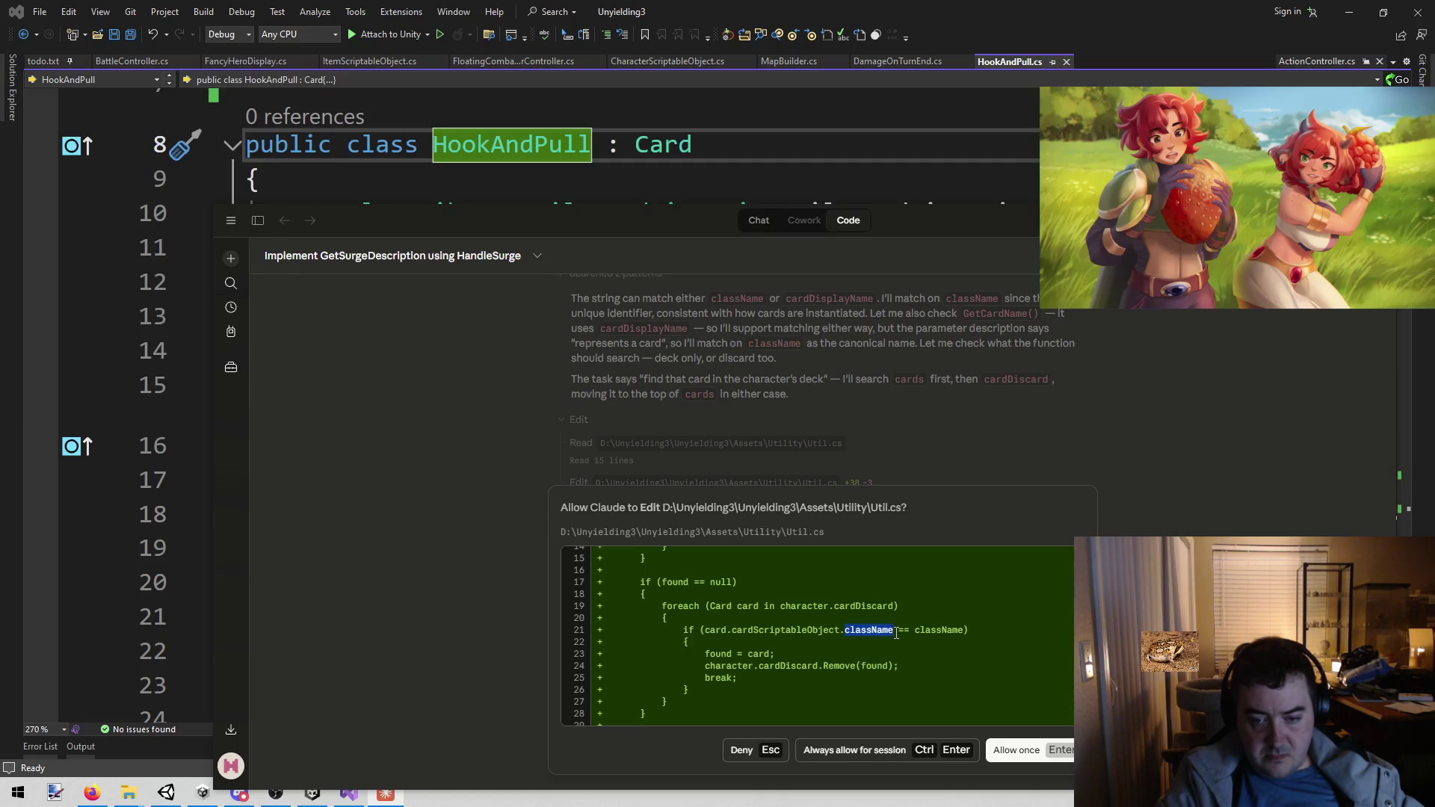
{"action": "scroll", "coordinate": [919, 664], "scroll_direction": "down", "scroll_amount": 4}
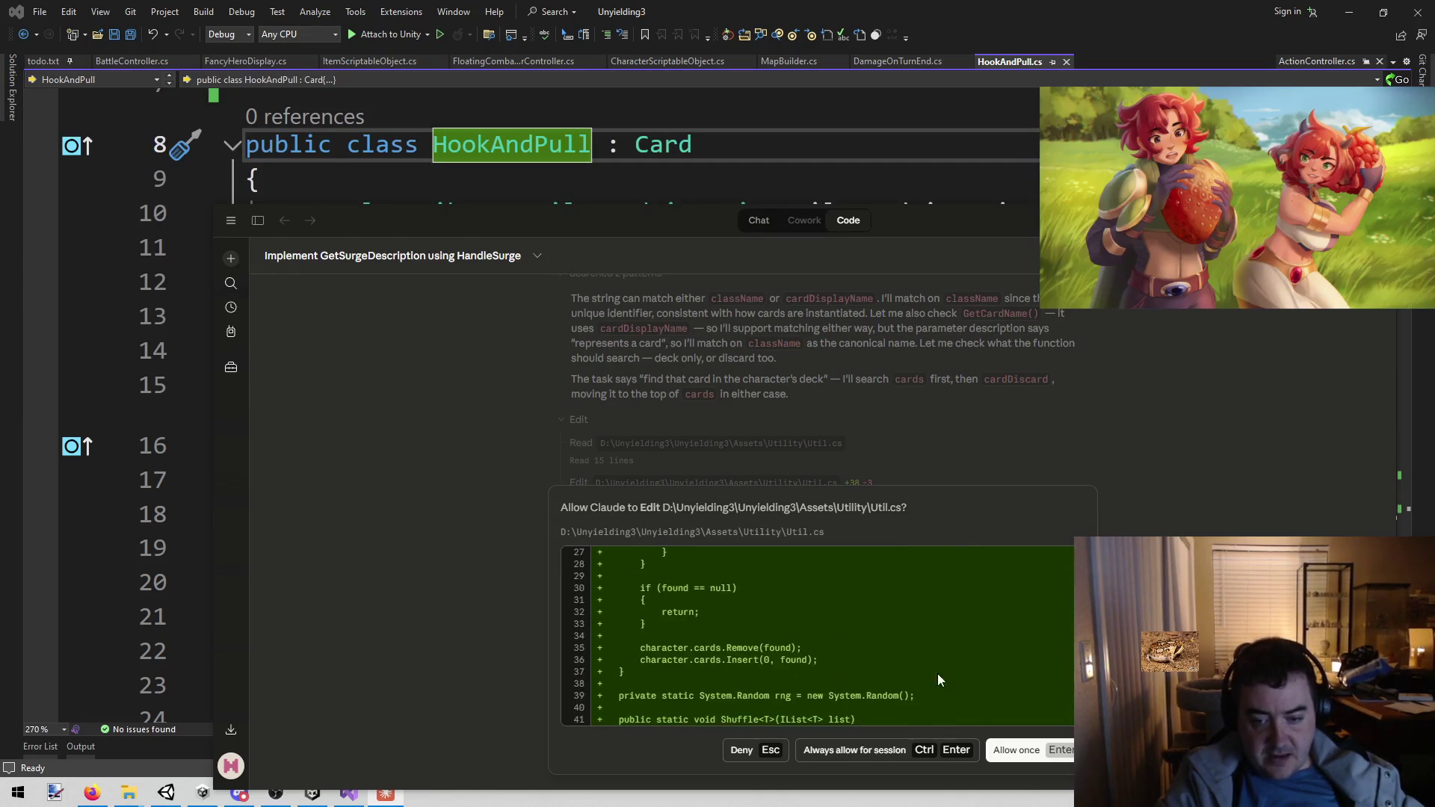
{"action": "left_click", "coordinate": [1017, 749]}
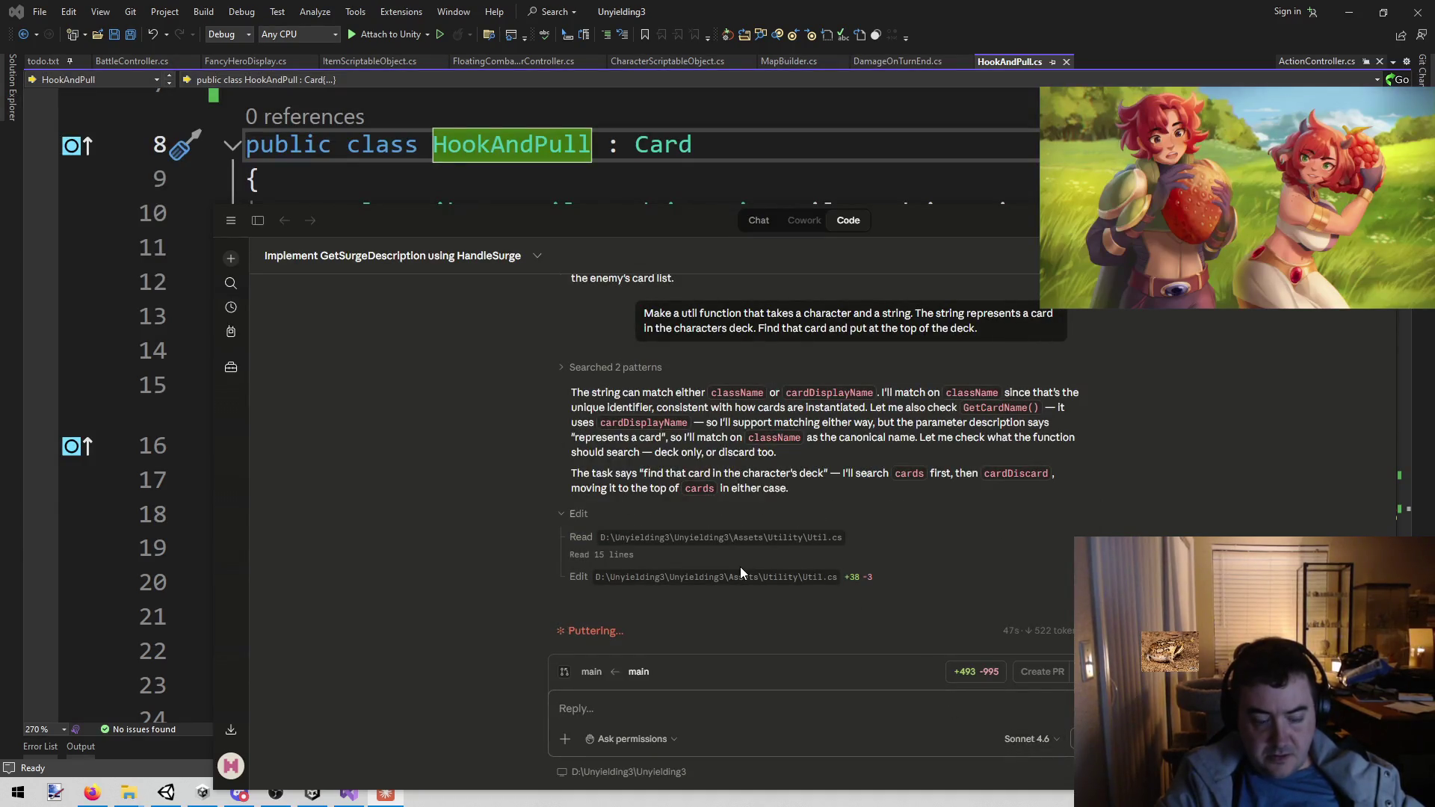
{"action": "left_click", "coordinate": [352, 793]}
- Open Util.cs in Visual Studio through a Go To File search for 'util'
{"action": "key", "text": "alt+shift+o"}
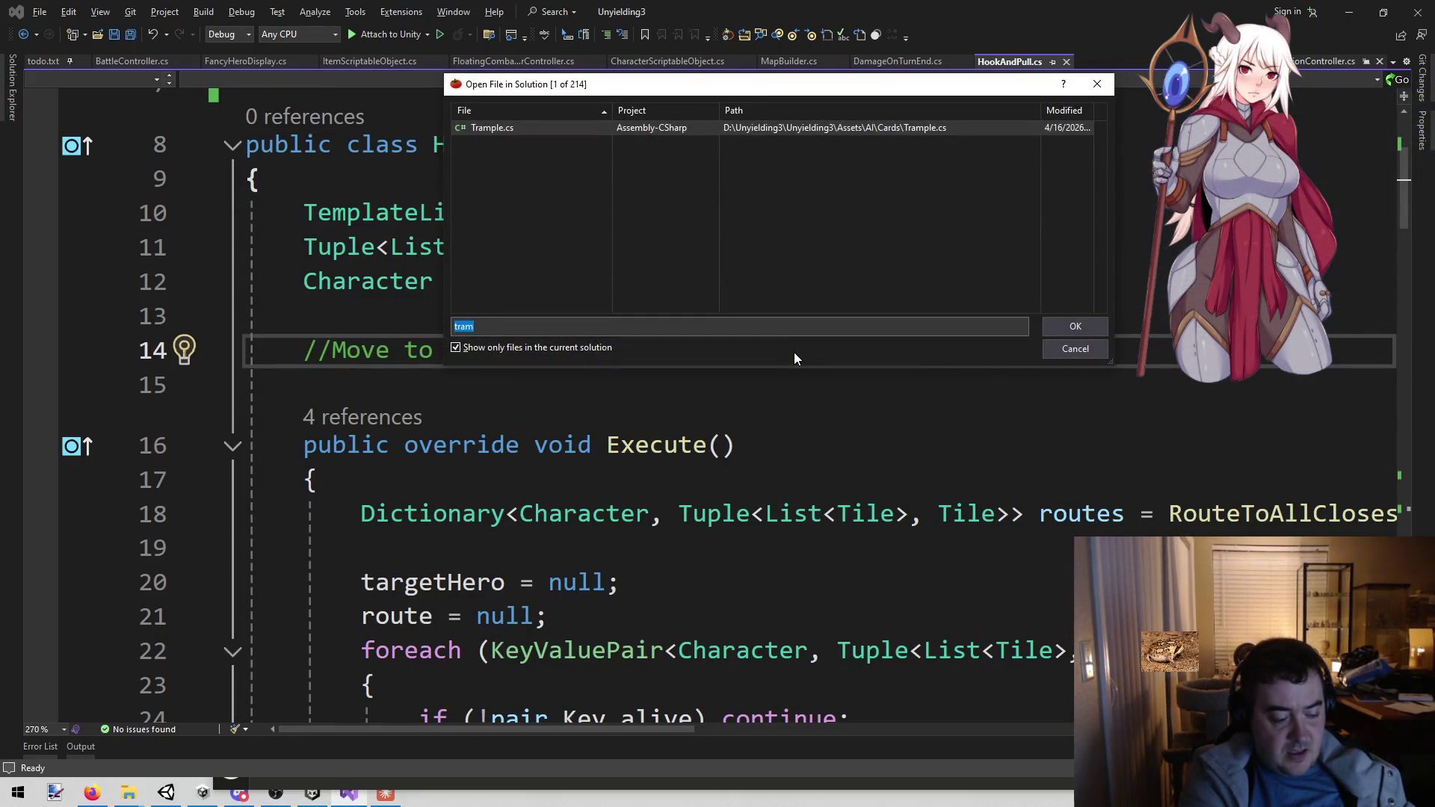
{"action": "type", "text": "util"}
{"action": "key", "text": "Return"}
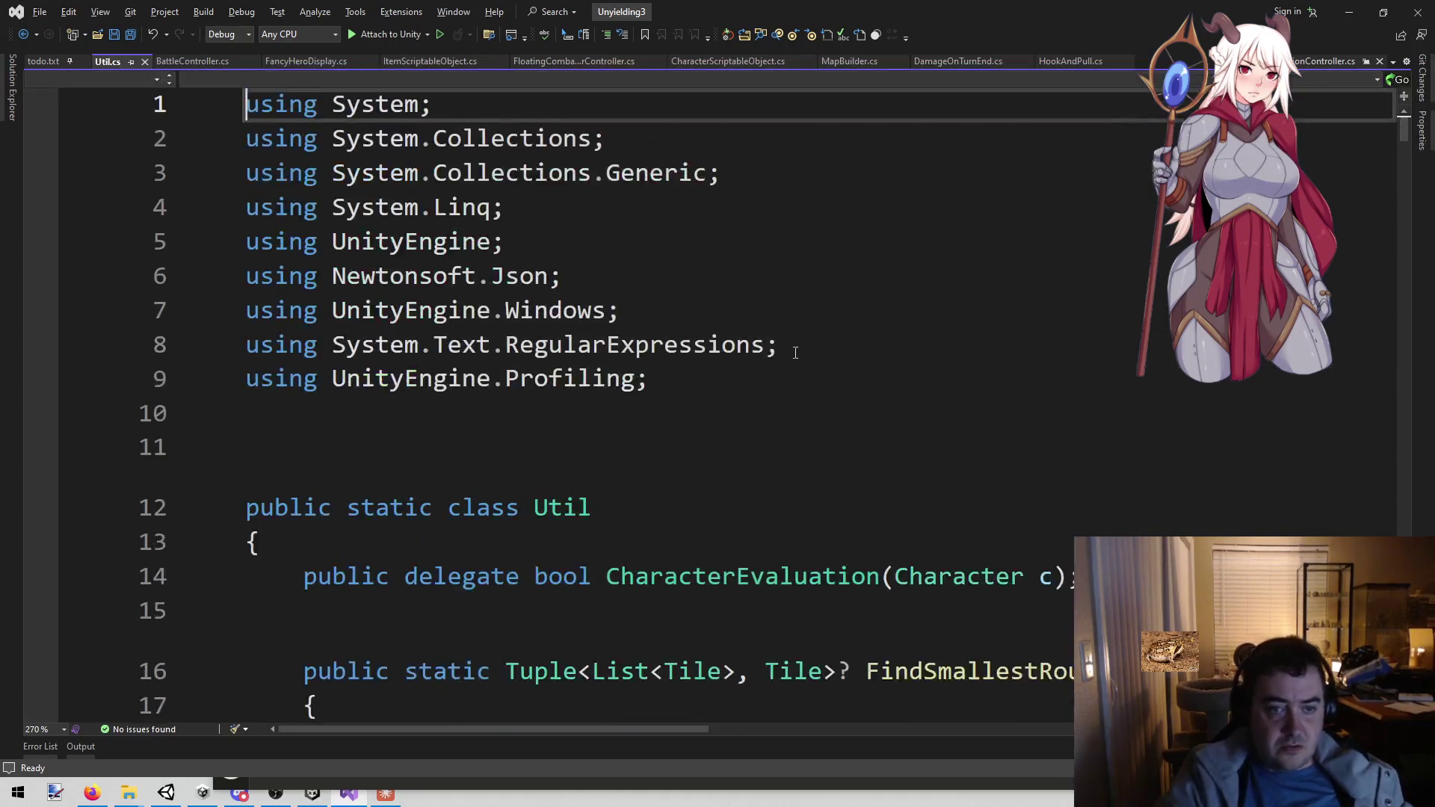
{"action": "scroll", "coordinate": [795, 353], "scroll_direction": "down", "scroll_amount": 20}
{"action": "scroll", "coordinate": [795, 352], "scroll_direction": "up", "scroll_amount": 17}
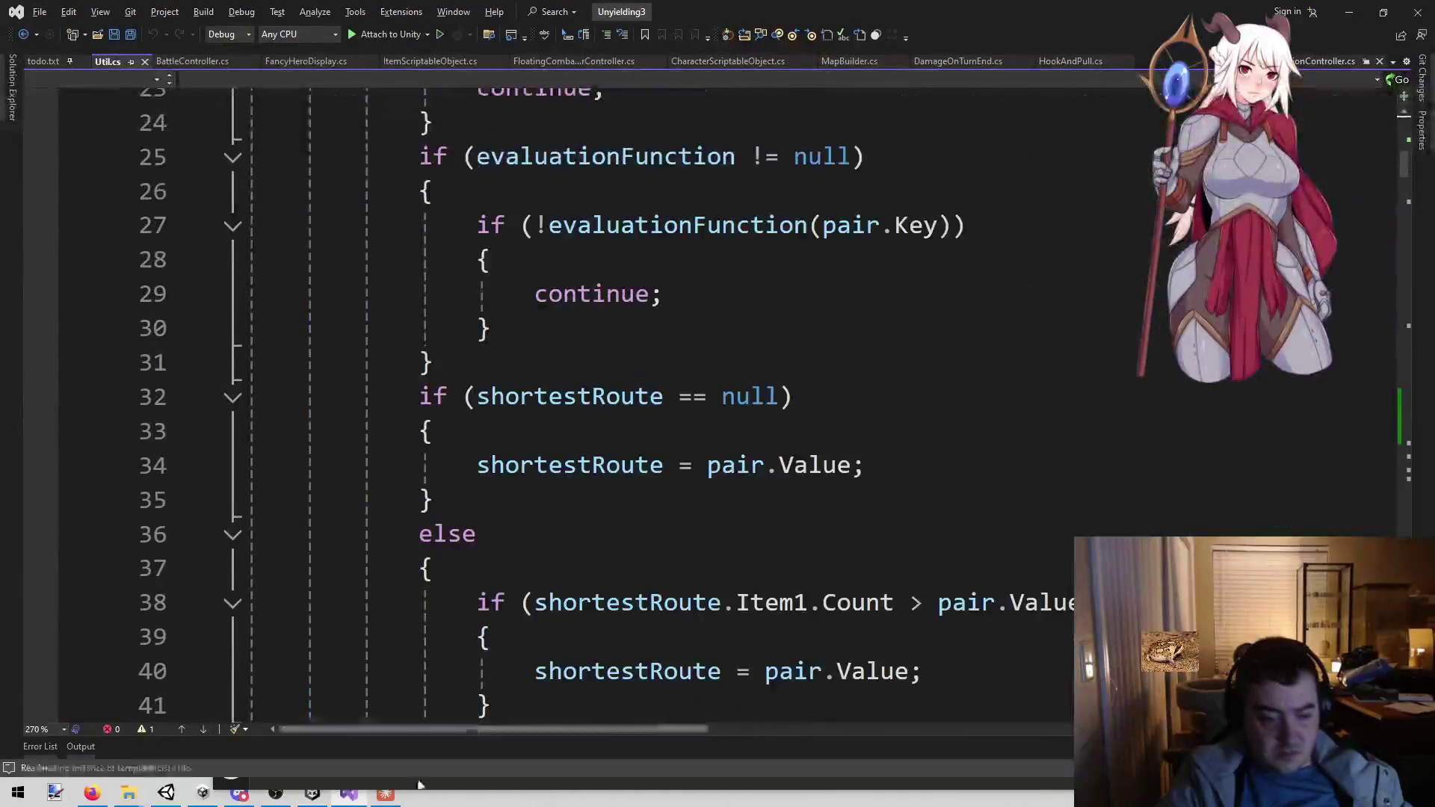
{"action": "left_click", "coordinate": [666, 464]}
- Search Util.cs for 'card' to reach BringCardToTopOfDeck at line 183, review it, then minimise
{"action": "key", "text": "ctrl+f"}
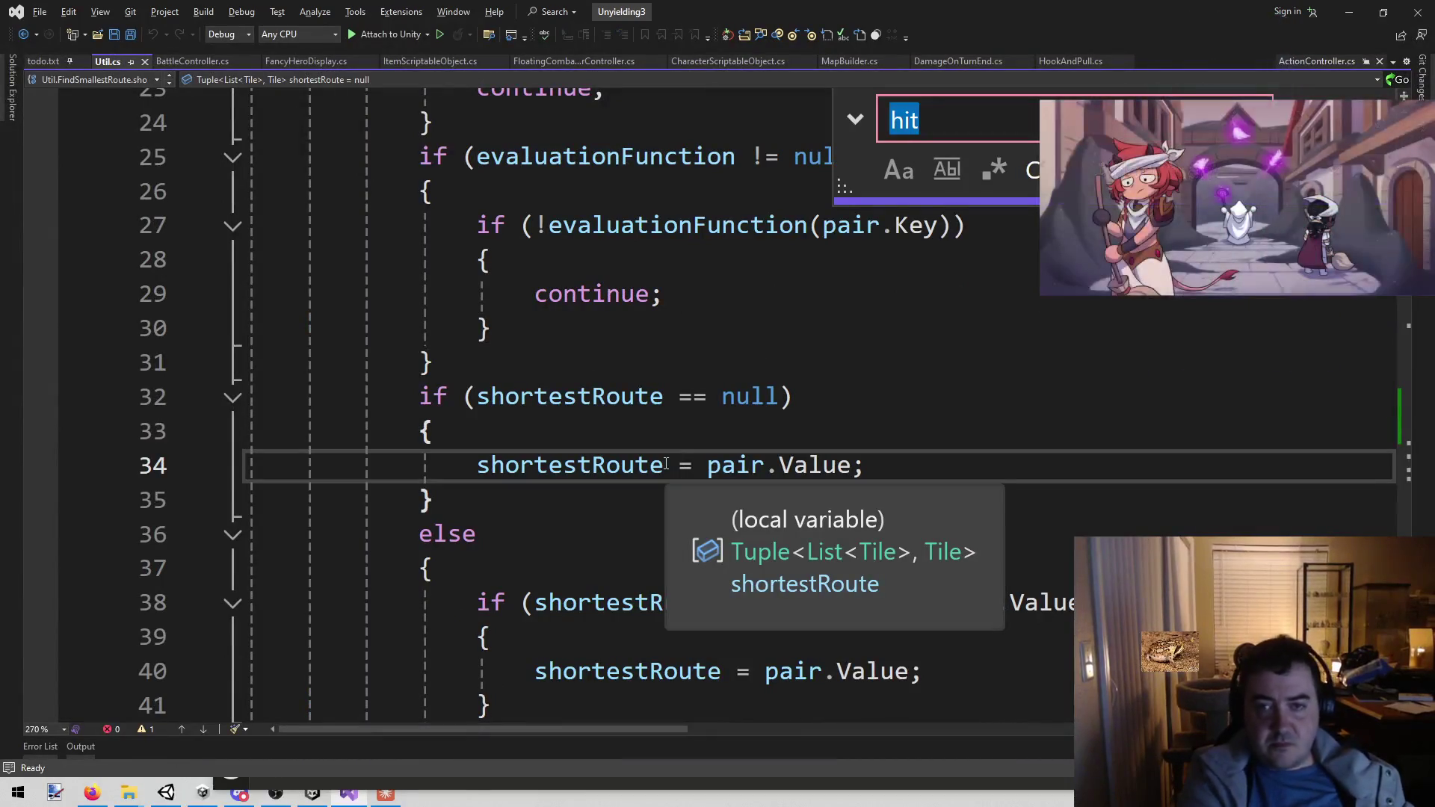
{"action": "type", "text": "movec"}
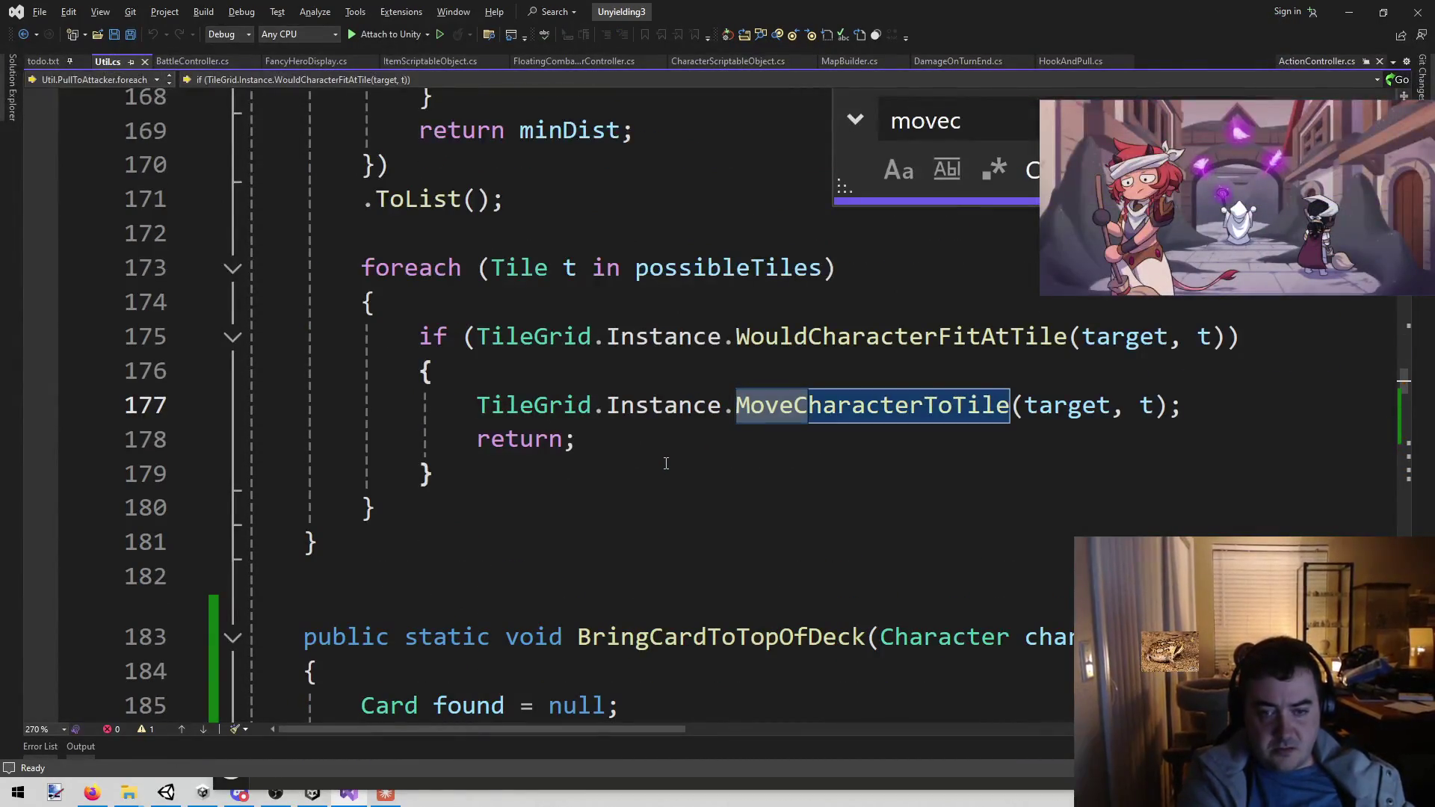
{"action": "type", "text": "ar"}
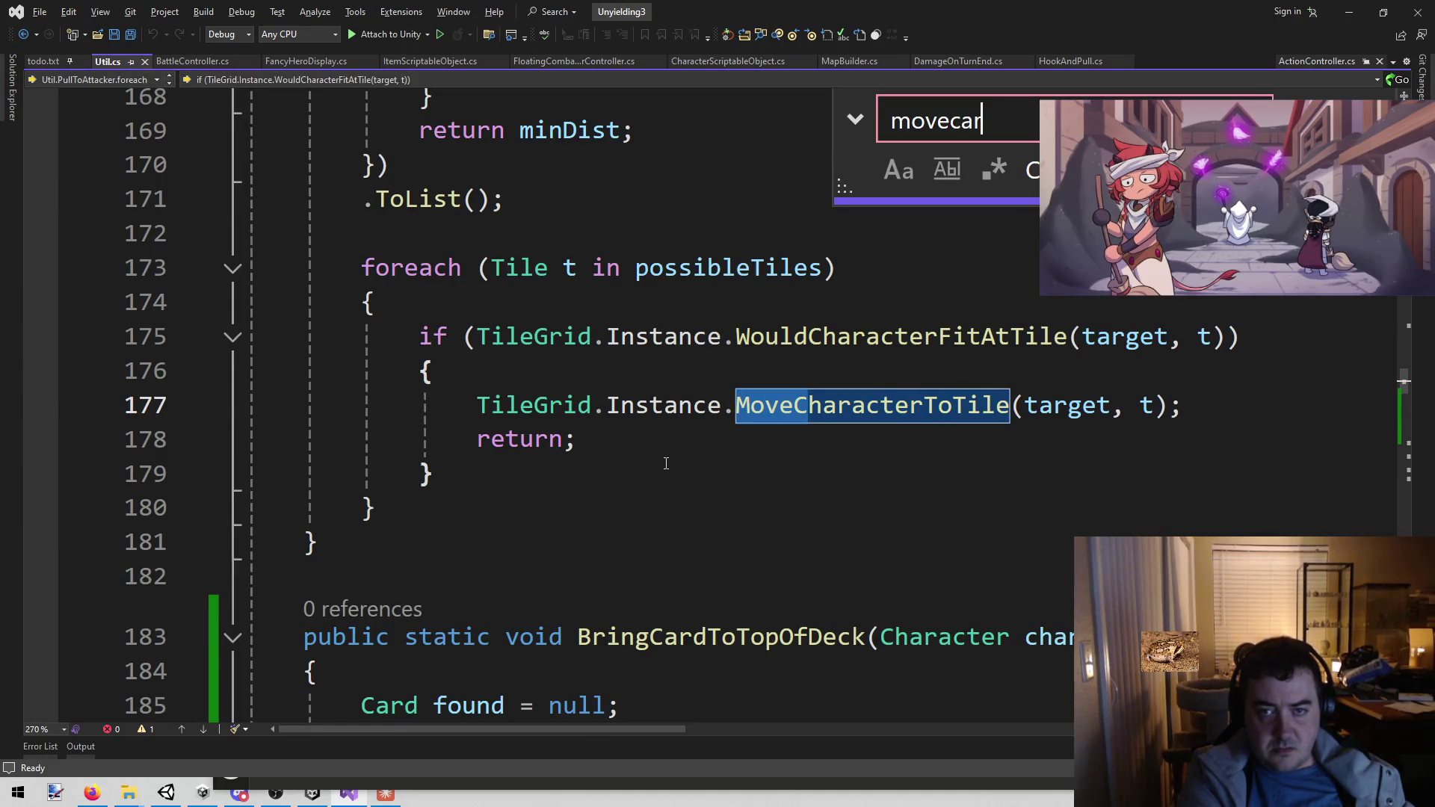
{"action": "key", "text": "ctrl+a"}
{"action": "type", "text": "card"}
{"action": "key", "text": "Escape"}
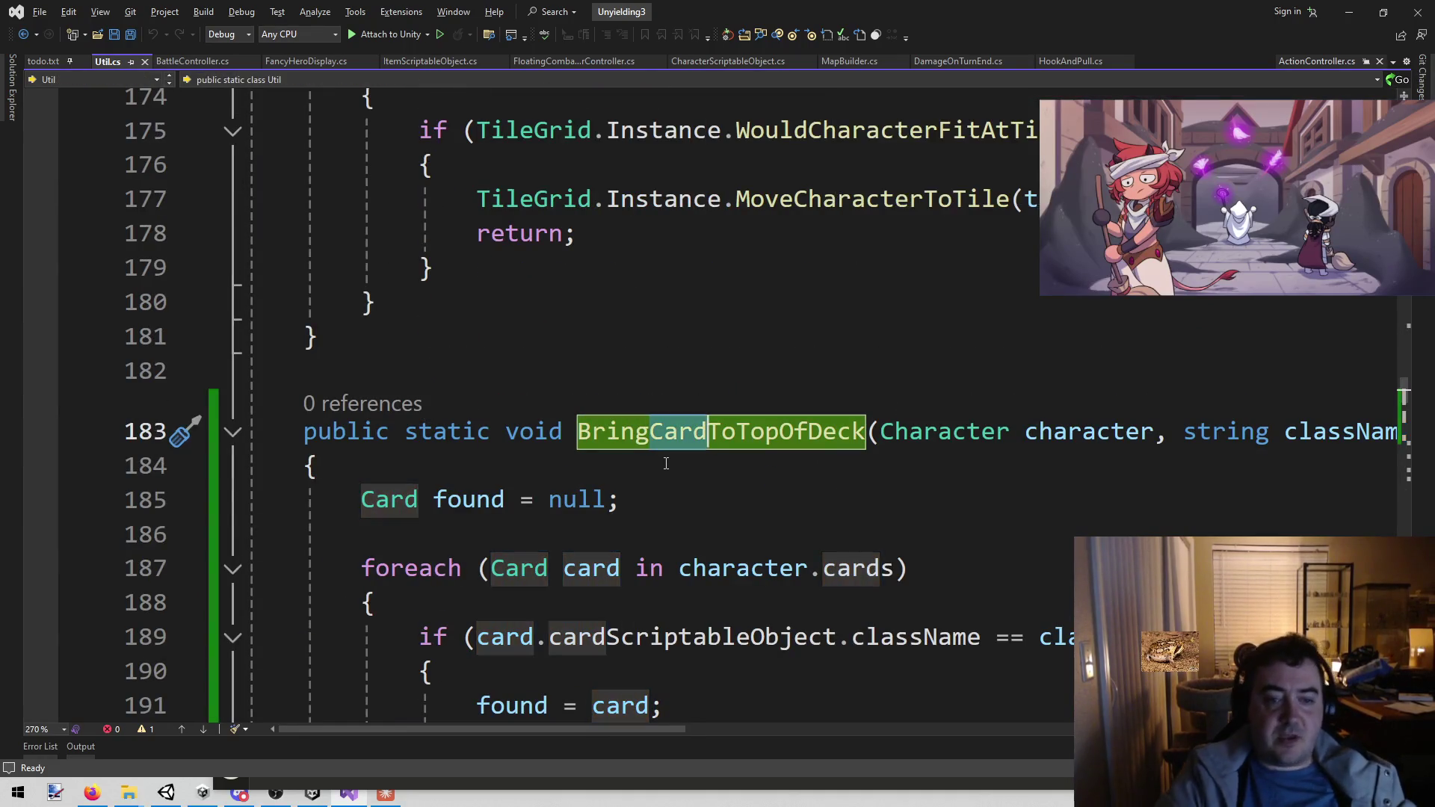
{"action": "scroll", "coordinate": [822, 418], "scroll_direction": "down", "scroll_amount": 2}
{"action": "scroll", "coordinate": [975, 371], "scroll_direction": "down", "scroll_amount": 1}
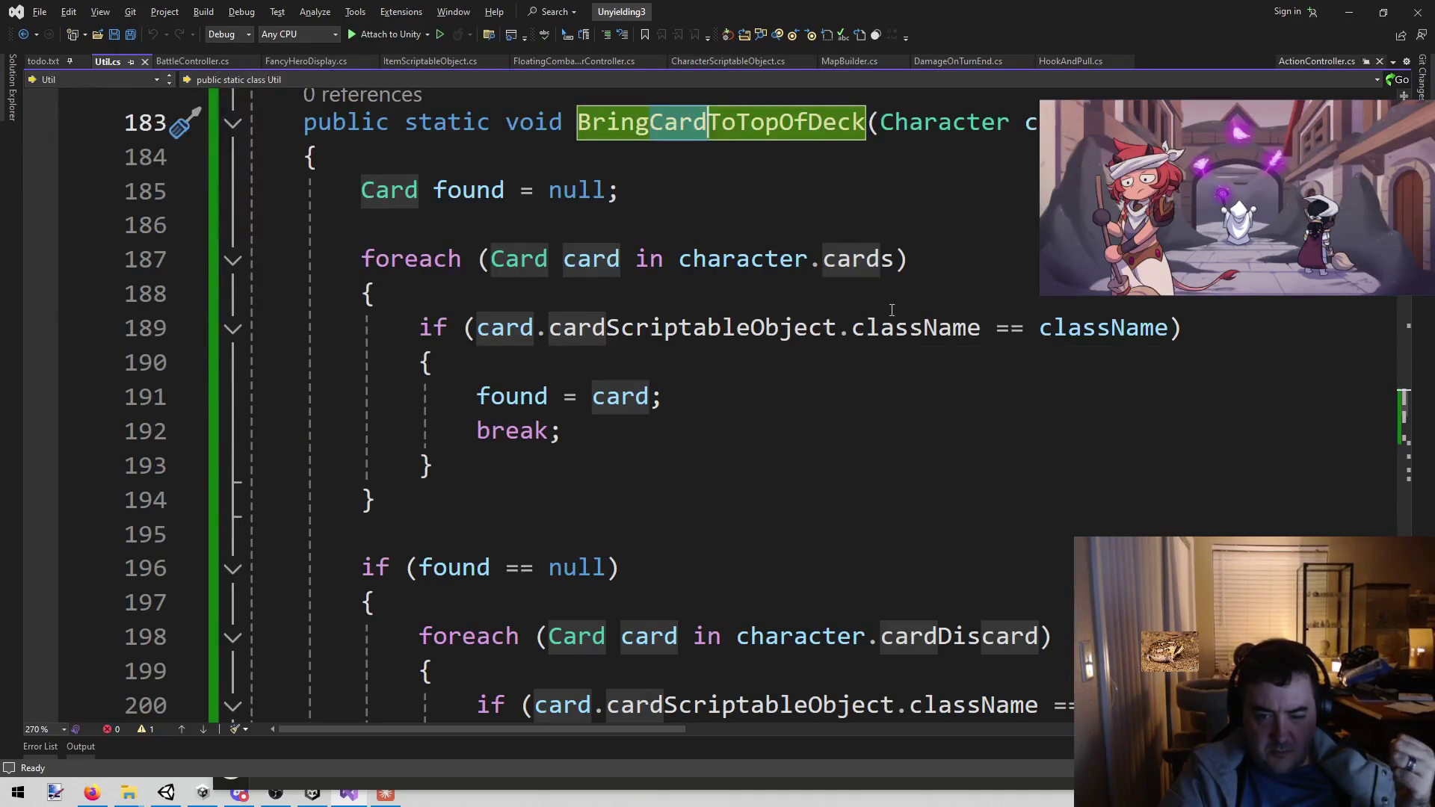
{"action": "double_click", "coordinate": [979, 327]}
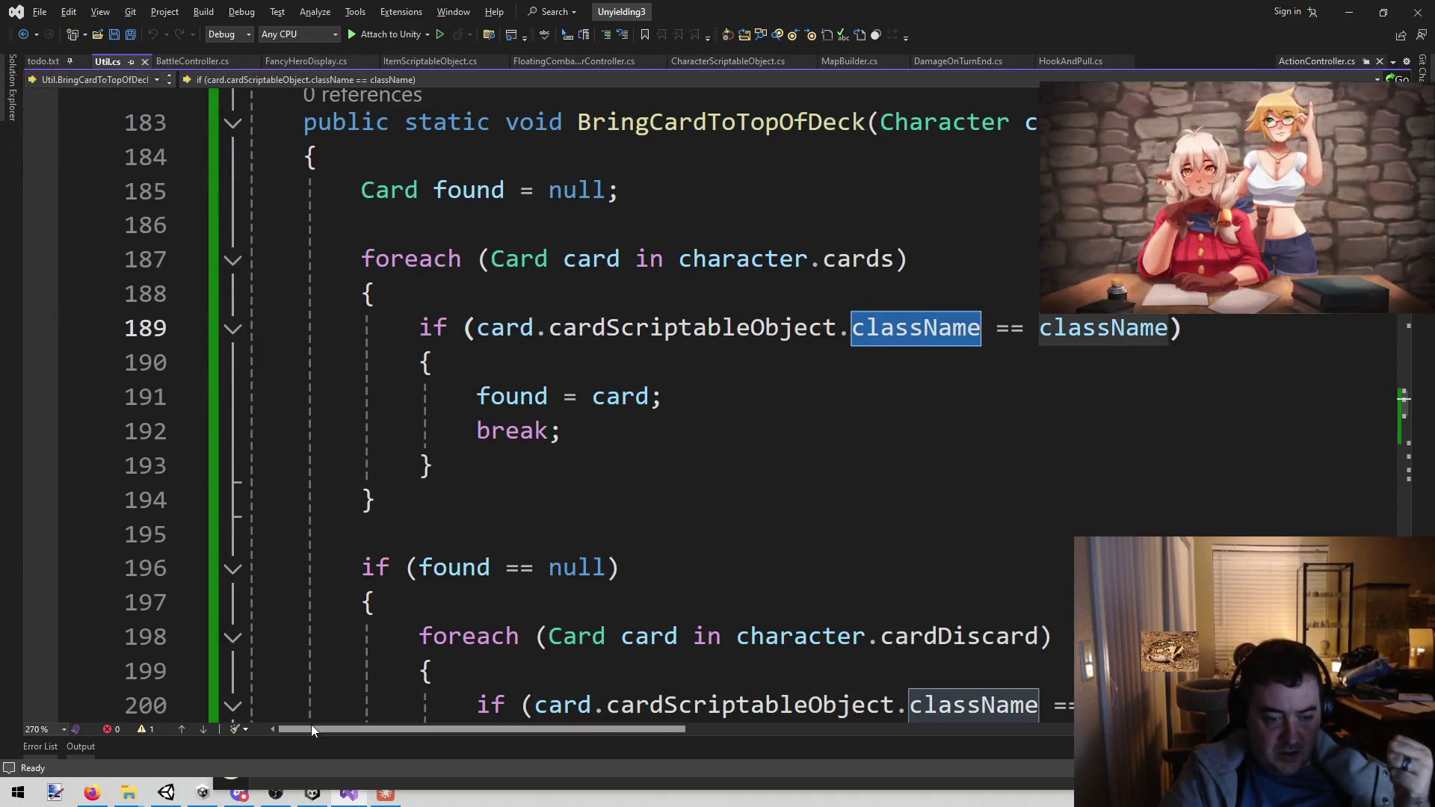
{"action": "left_click", "coordinate": [349, 794]}
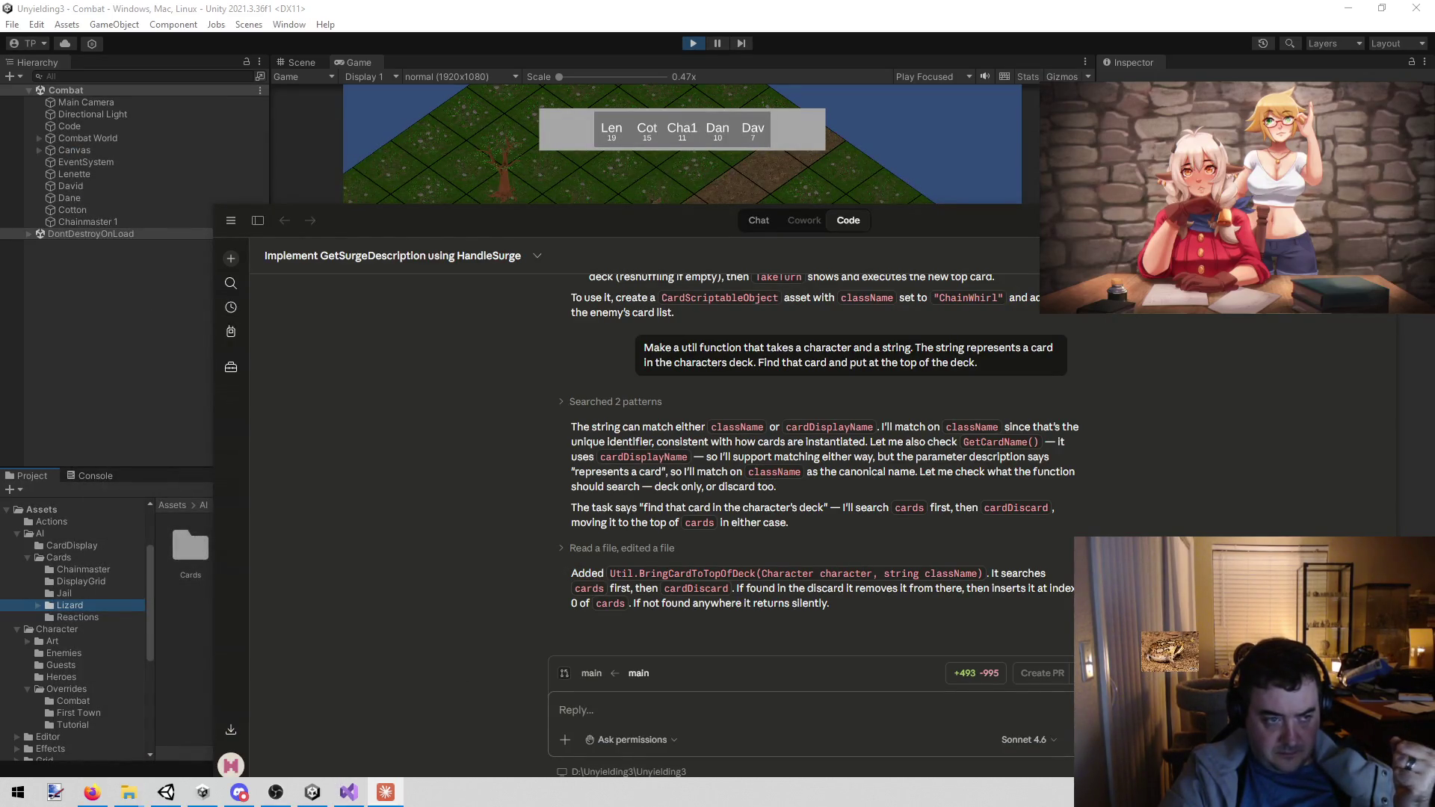
- Bring Unity forward and exit play mode so the updated scripts recompile
{"action": "left_click", "coordinate": [80, 325]}
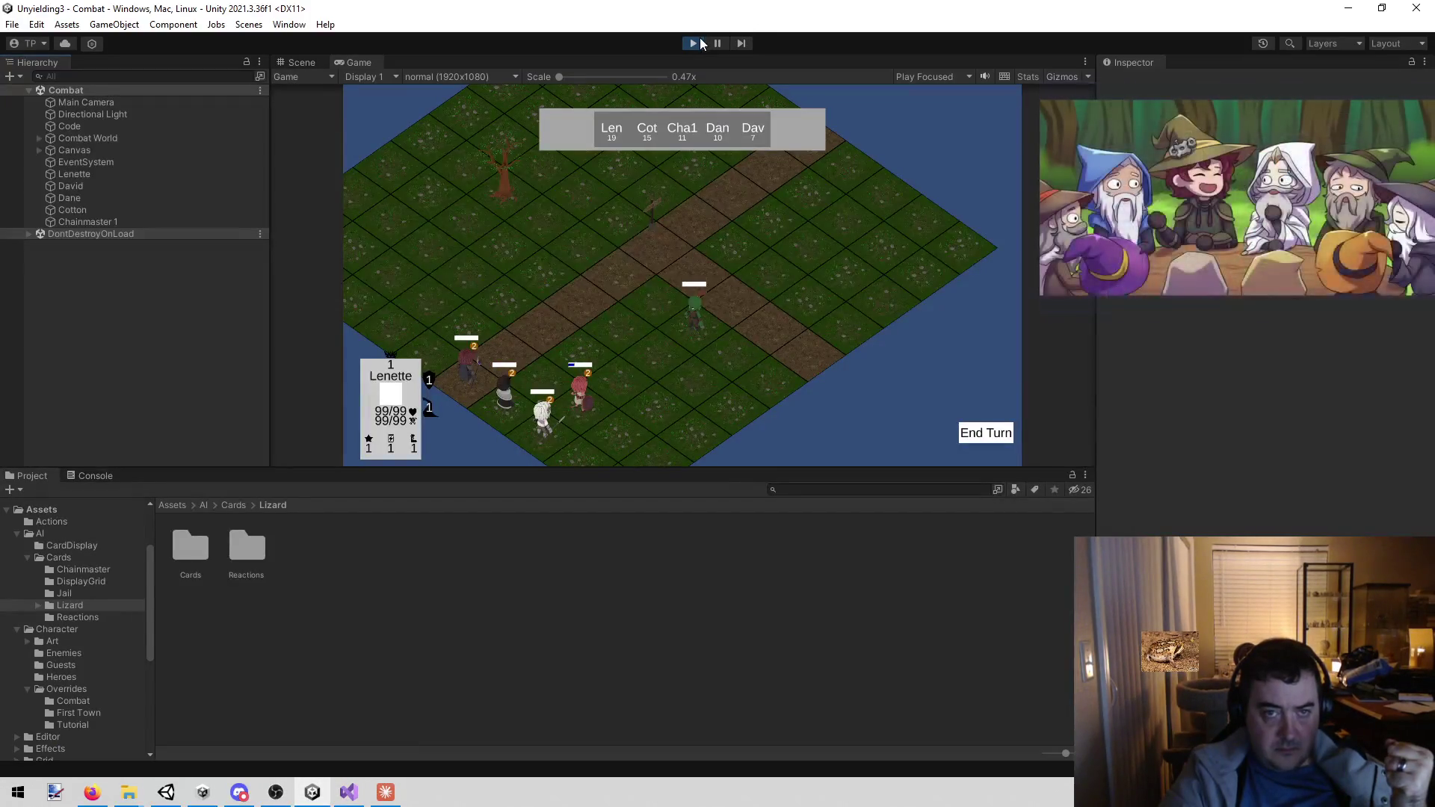
{"action": "left_click", "coordinate": [692, 43]}
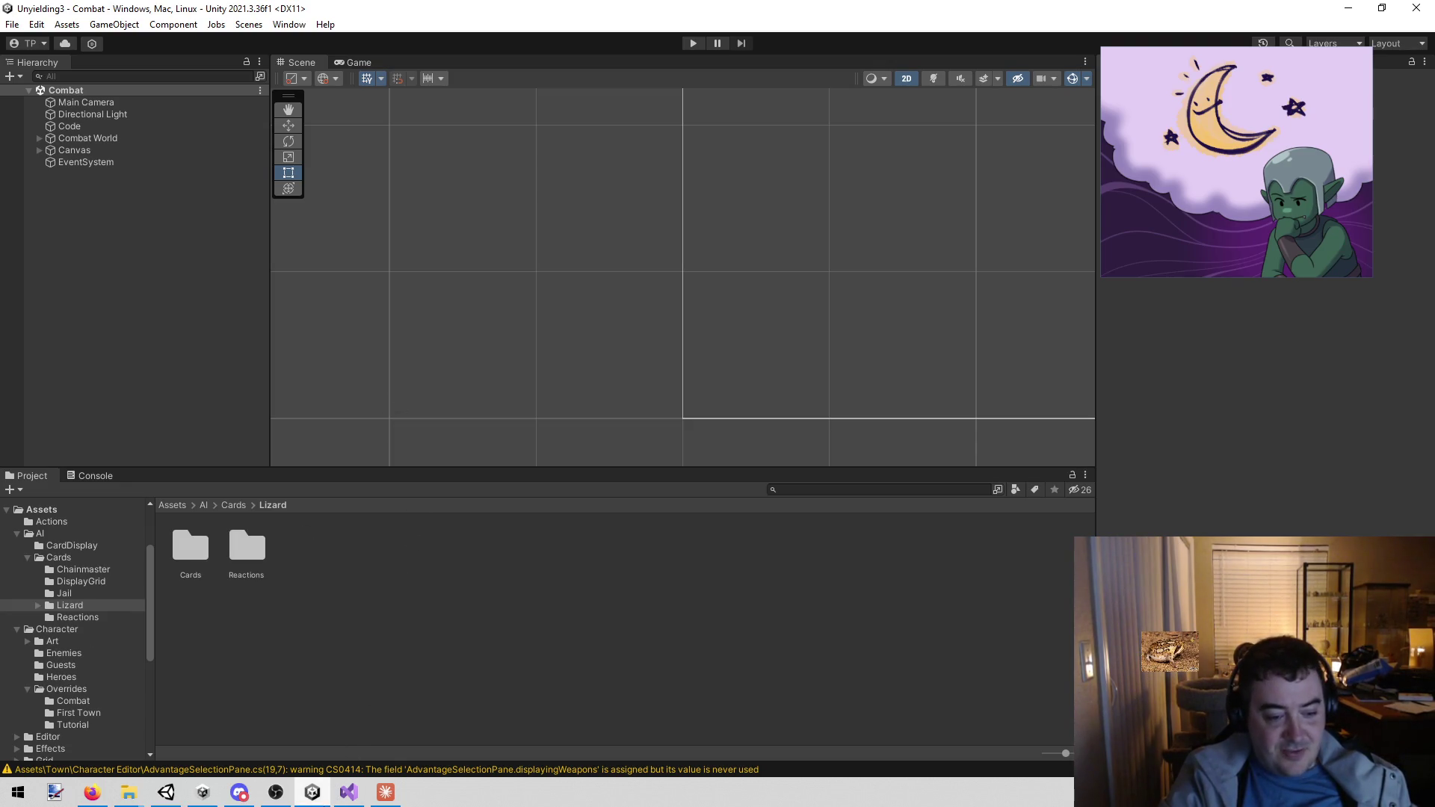
- Compare BringCardToTopOfDeck around line 193 of Util.cs against the Unity editor
{"action": "left_click", "coordinate": [368, 779]}
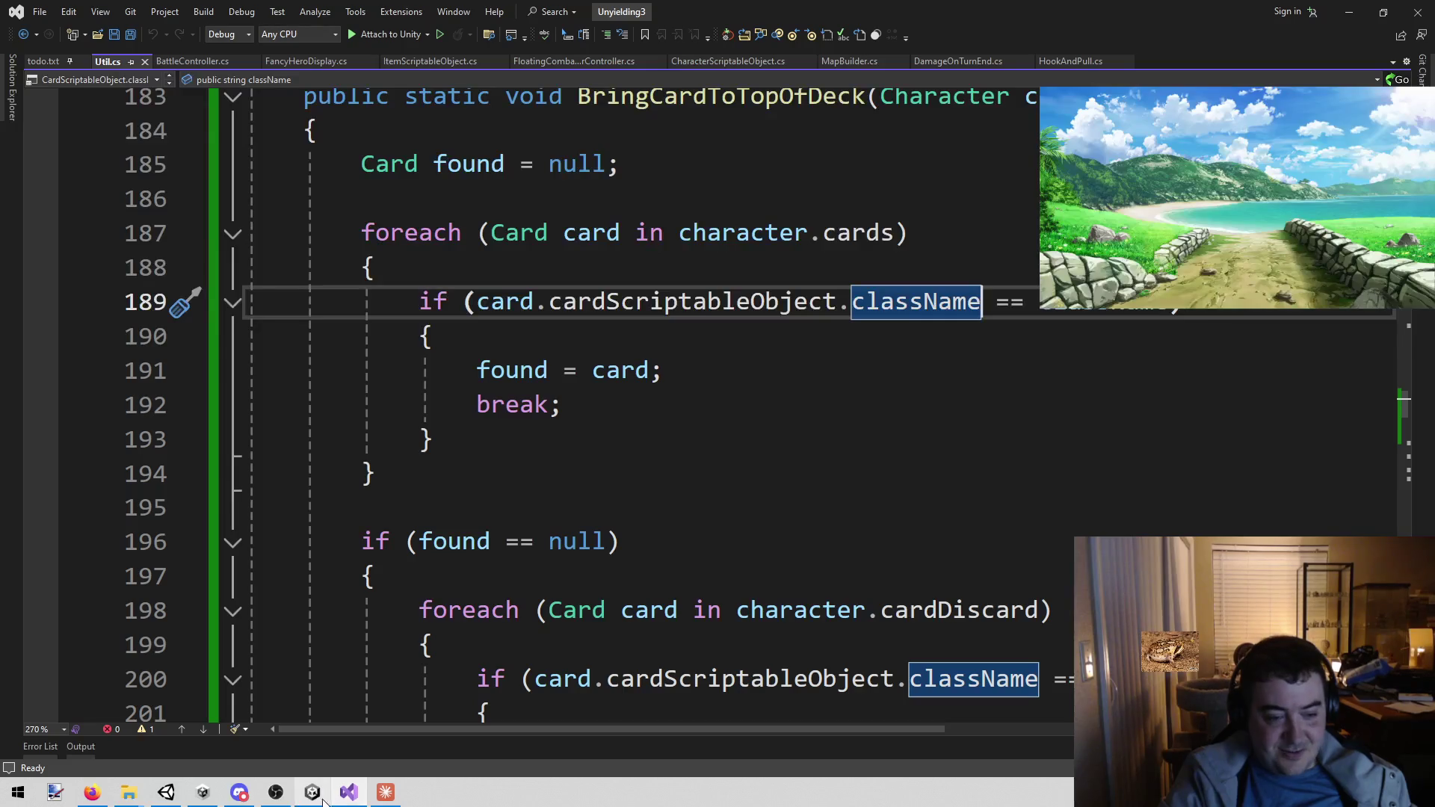
{"action": "left_click", "coordinate": [308, 781]}
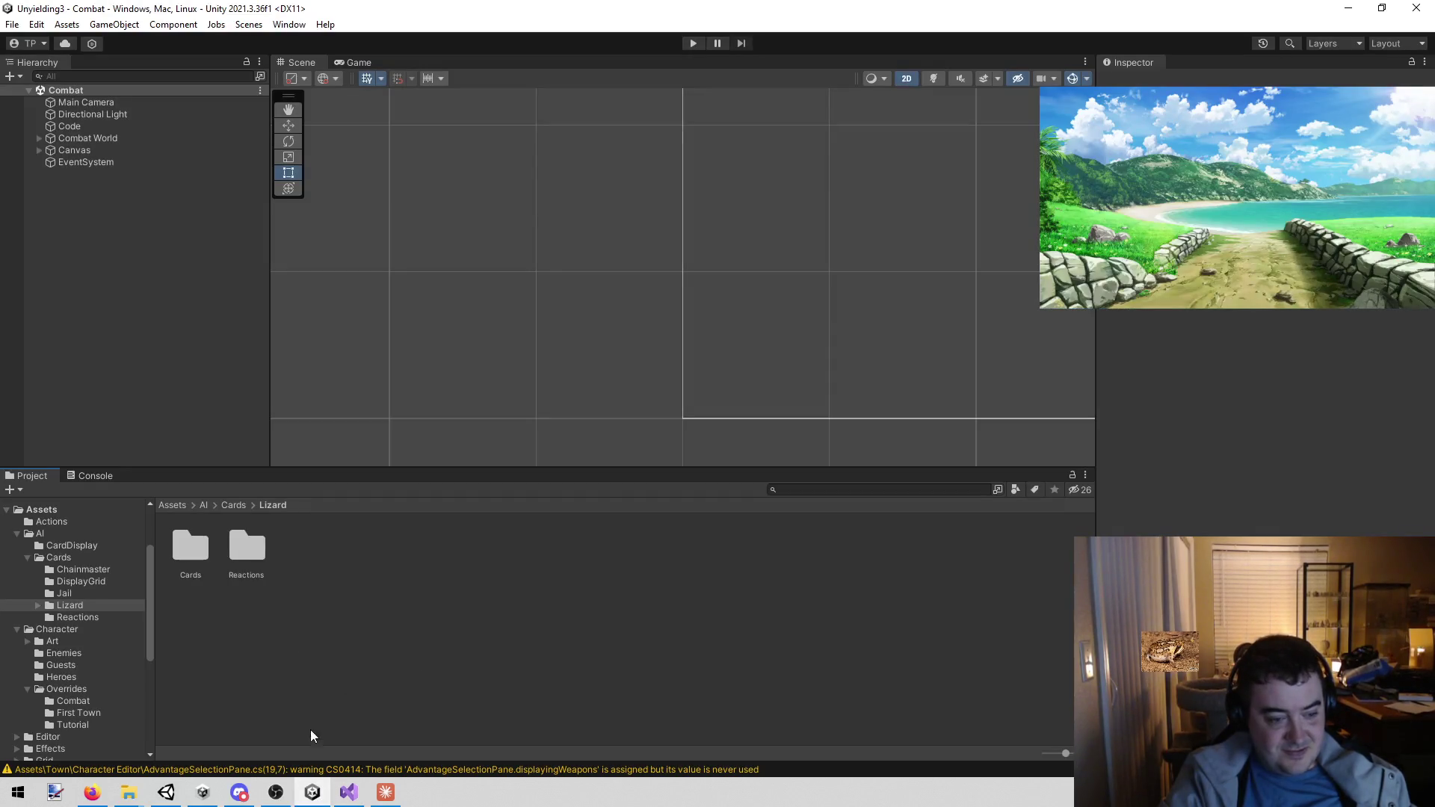
{"action": "left_click", "coordinate": [348, 792]}
{"action": "left_click", "coordinate": [589, 446]}
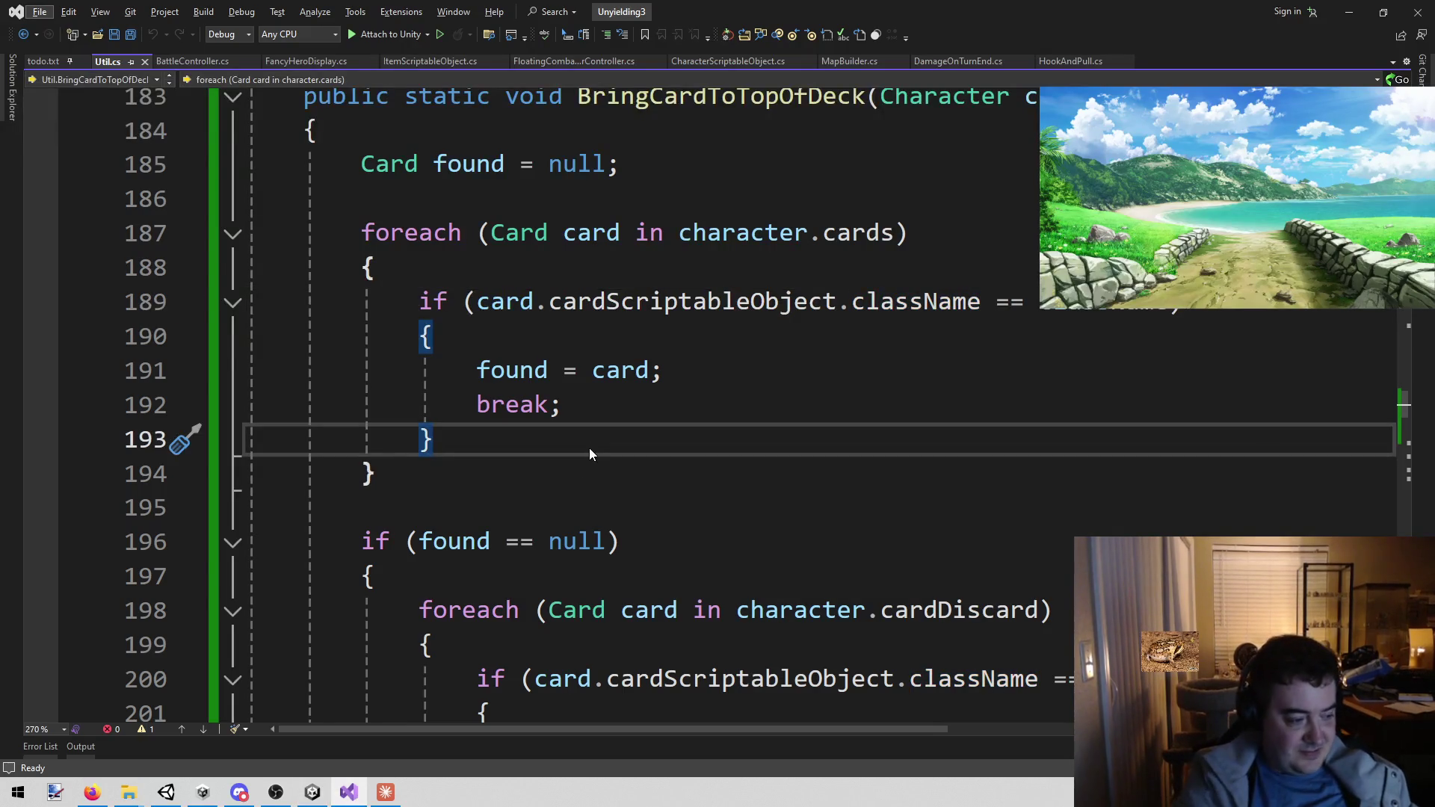
{"action": "left_click", "coordinate": [312, 791]}
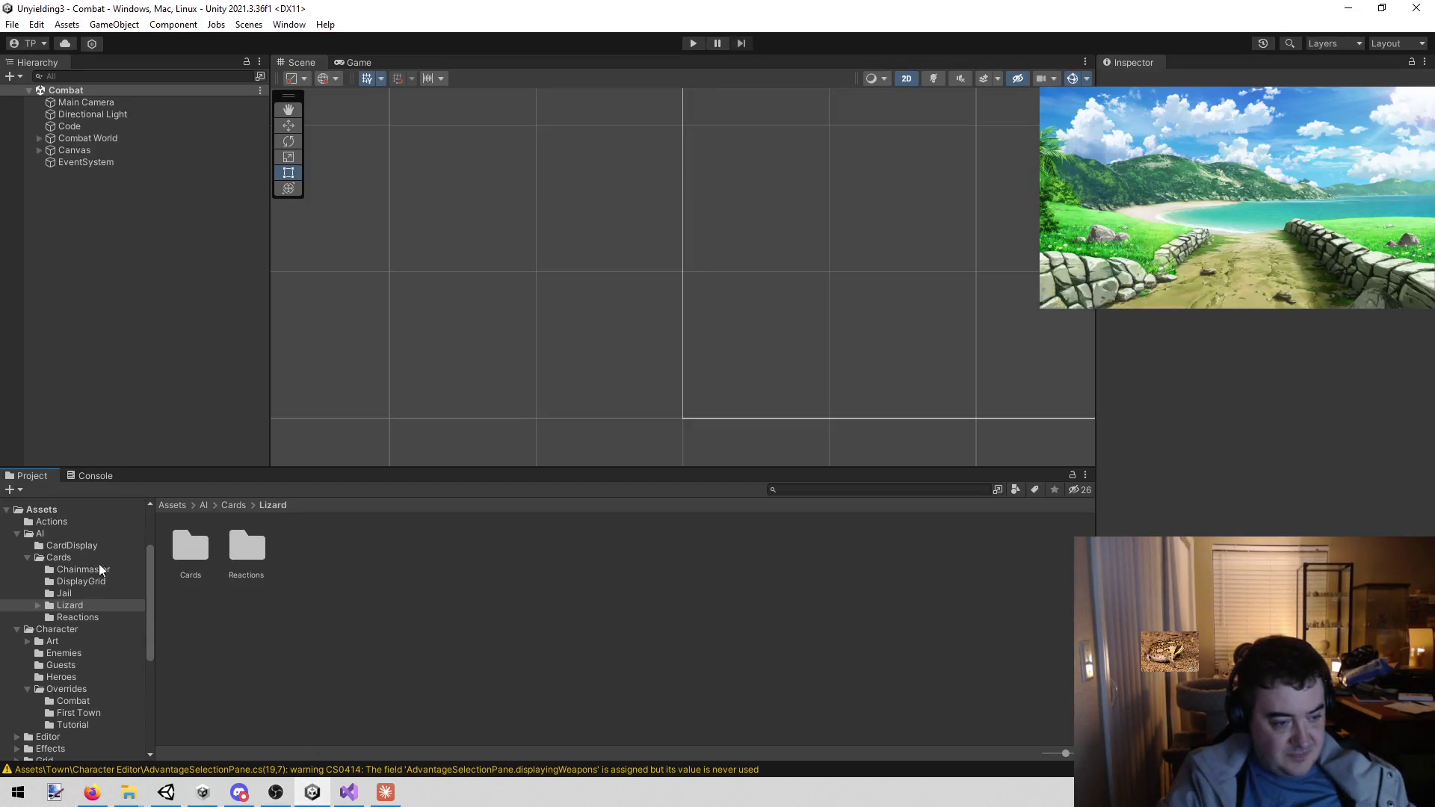
- In Lizard Cards, check BloodThirstingFangs and FrothingAtTheMouth class and display name fields
{"action": "double_click", "coordinate": [189, 547]}
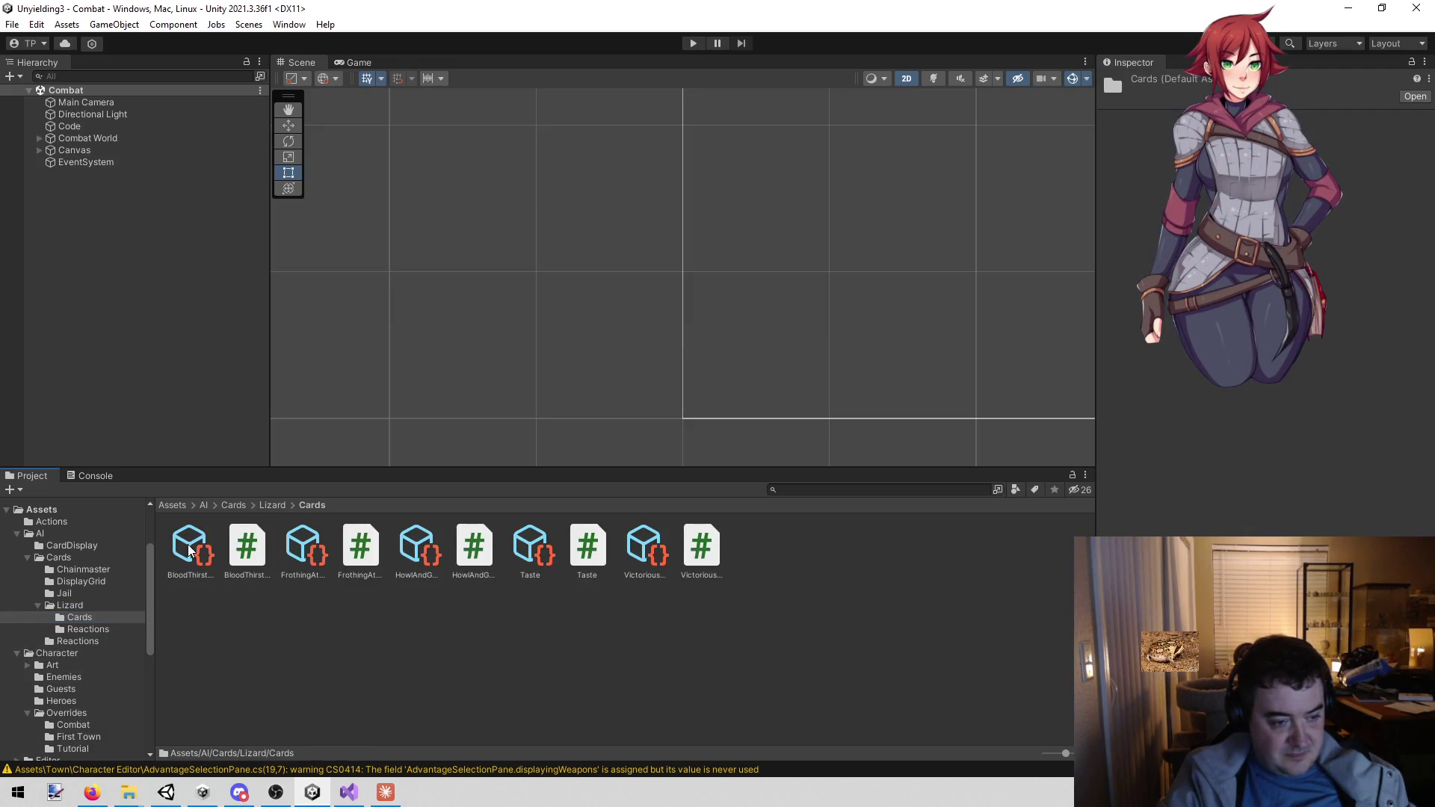
{"action": "left_click", "coordinate": [183, 547]}
{"action": "left_click", "coordinate": [1270, 135]}
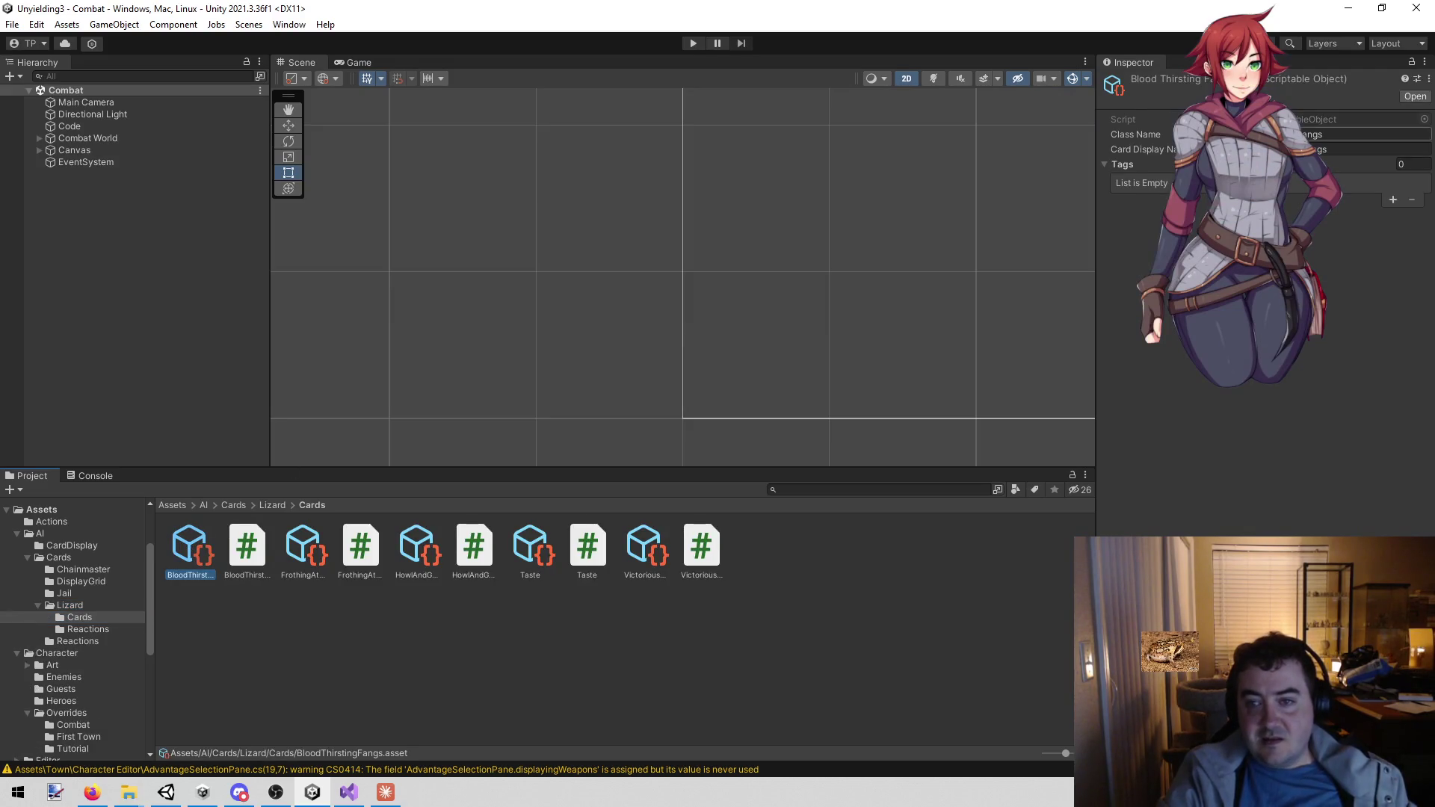
{"action": "left_click", "coordinate": [1326, 149]}
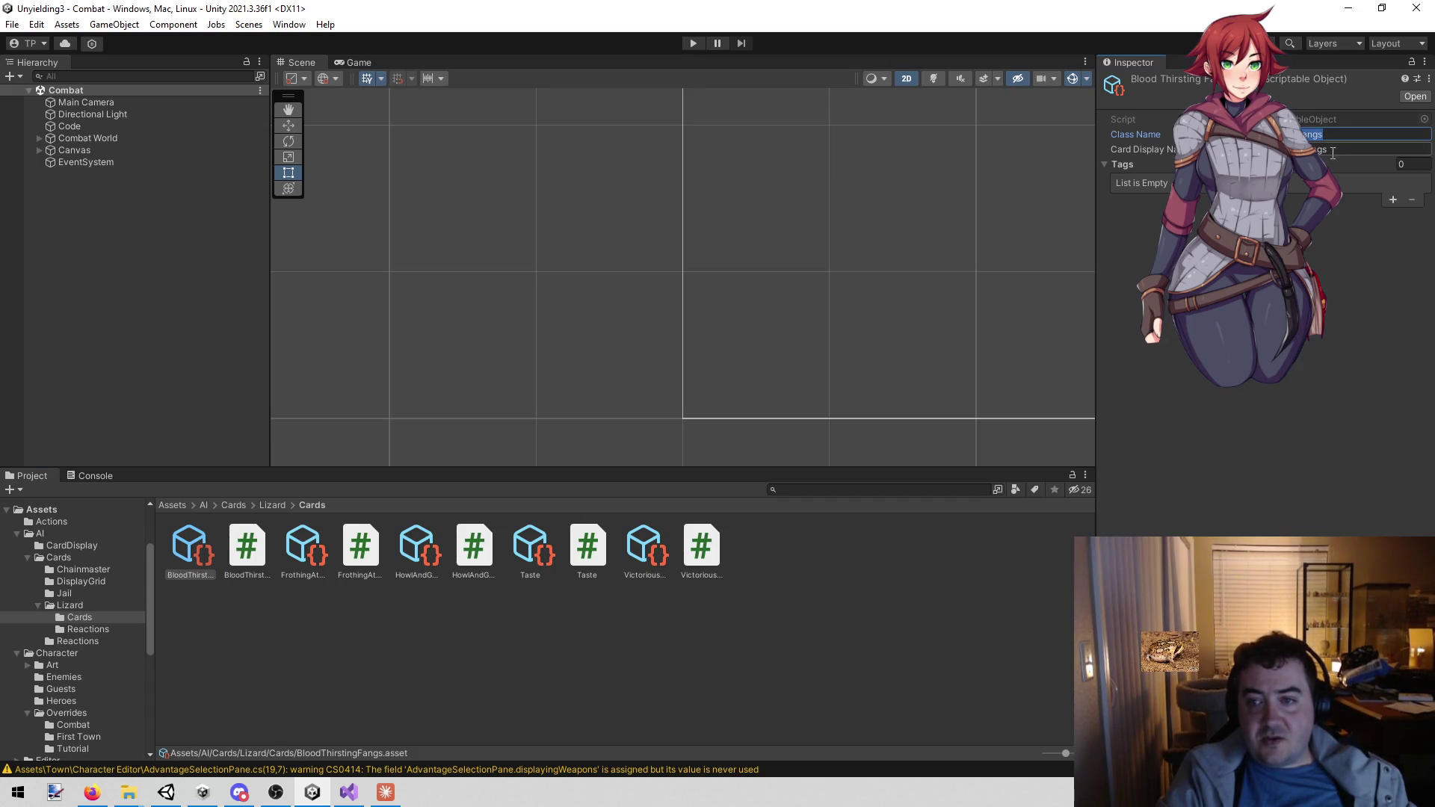
{"action": "left_click", "coordinate": [1317, 150]}
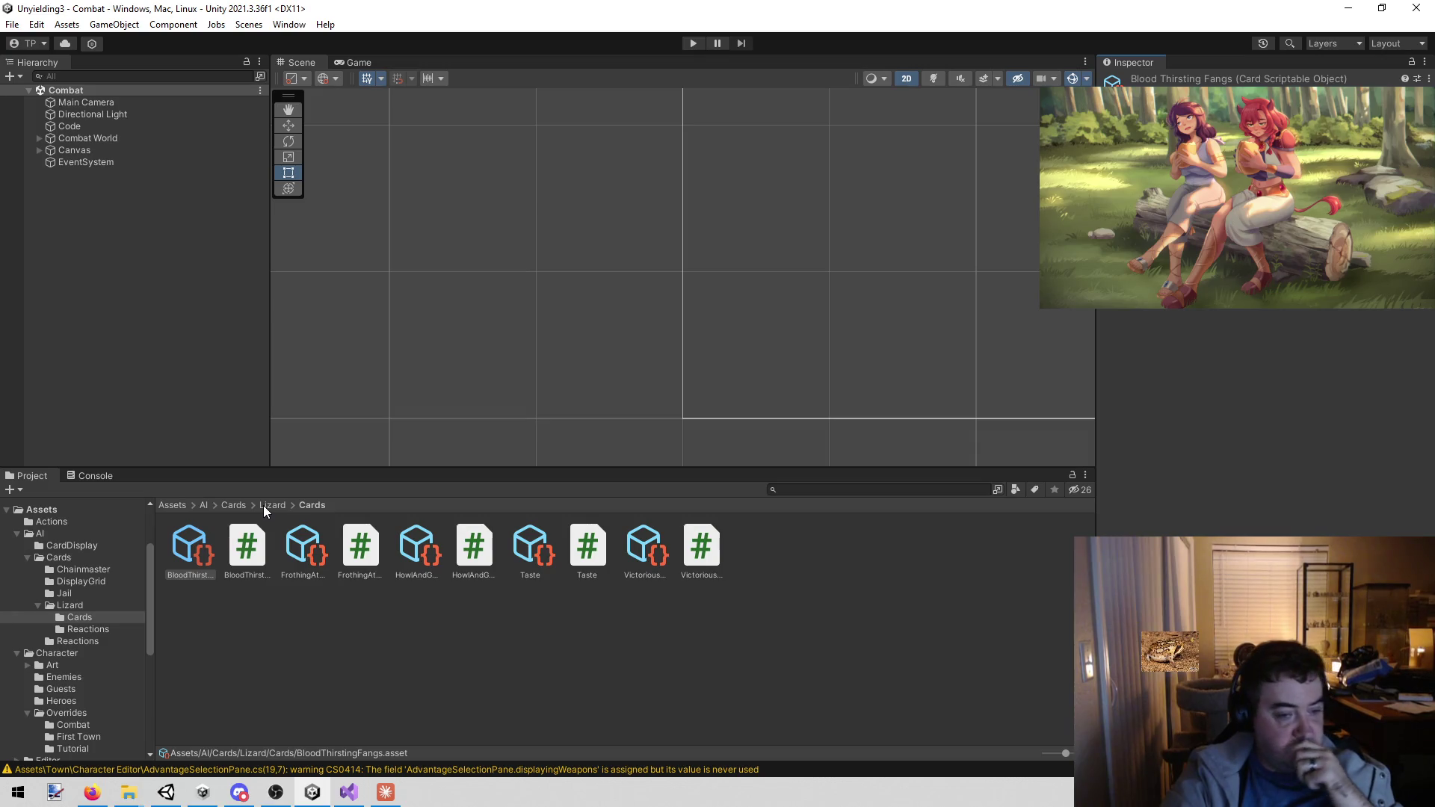
{"action": "left_click", "coordinate": [298, 549]}
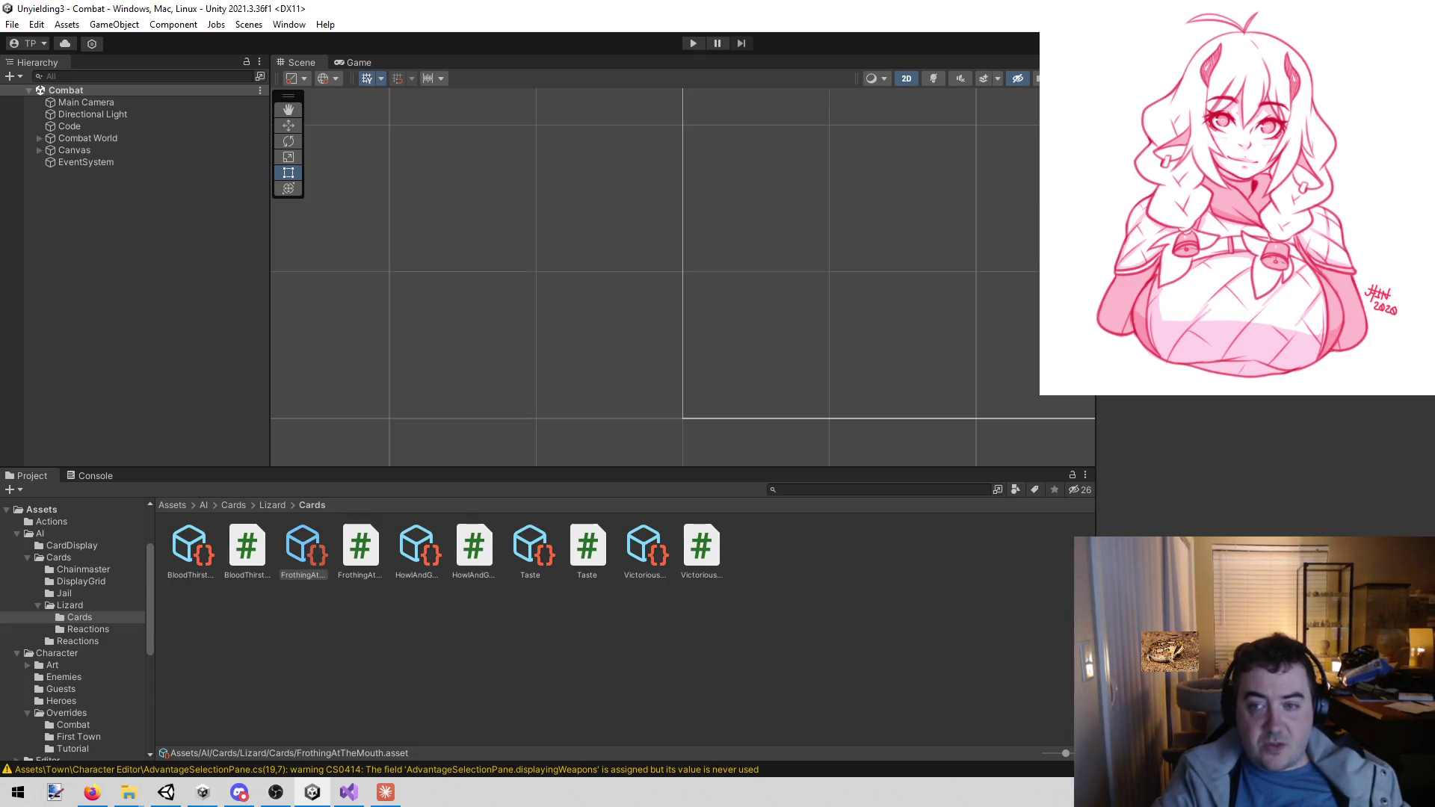
{"action": "key", "text": "alt+Tab"}
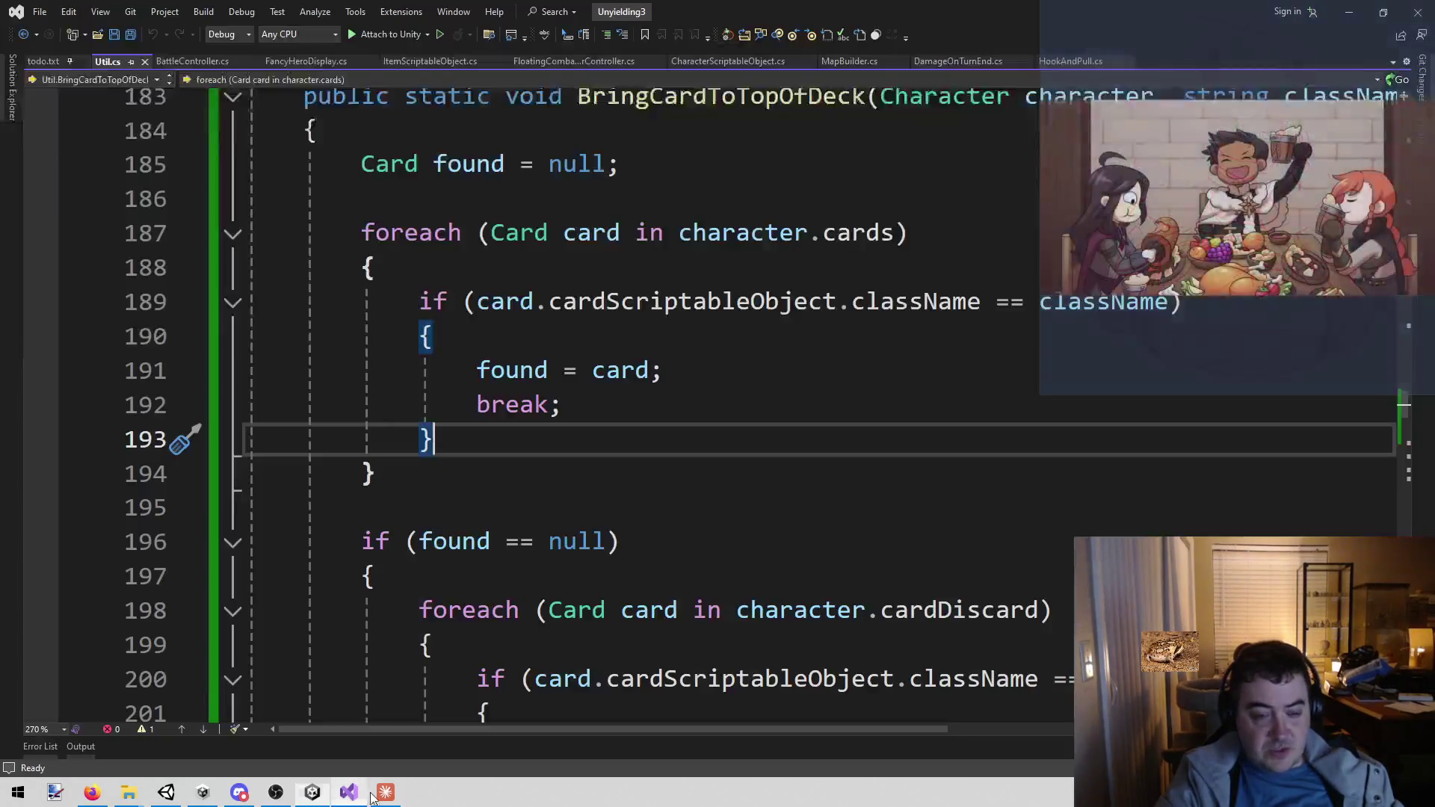
- Review BringCardToTopOfDeck's className comparison, close Util.cs, and bring up the Claude conversation
{"action": "left_click_drag", "start_coordinate": [856, 302], "coordinate": [1170, 301]}
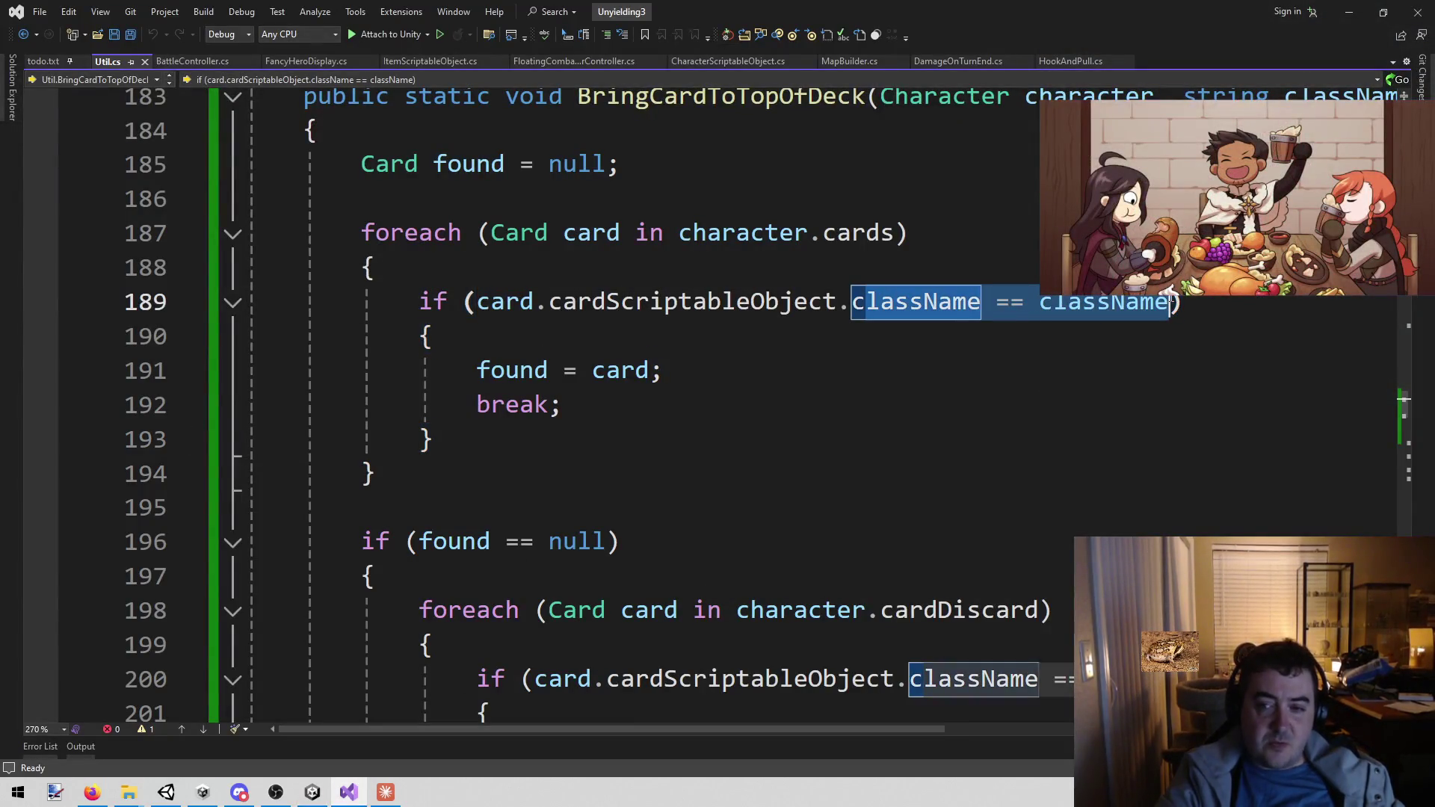
{"action": "left_click", "coordinate": [506, 473]}
{"action": "scroll", "coordinate": [506, 473], "scroll_direction": "down", "scroll_amount": 4}
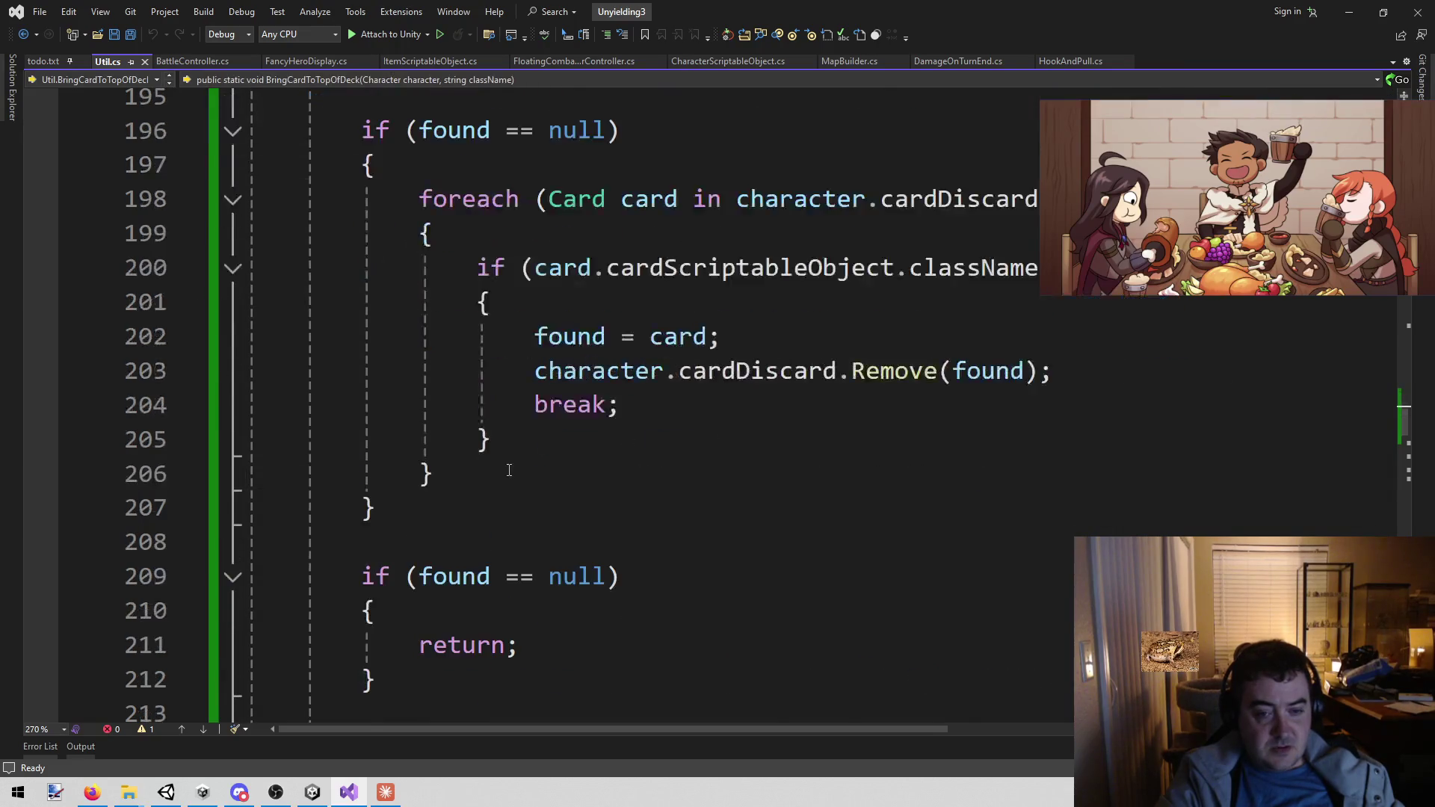
{"action": "scroll", "coordinate": [322, 90], "scroll_direction": "up", "scroll_amount": 5}
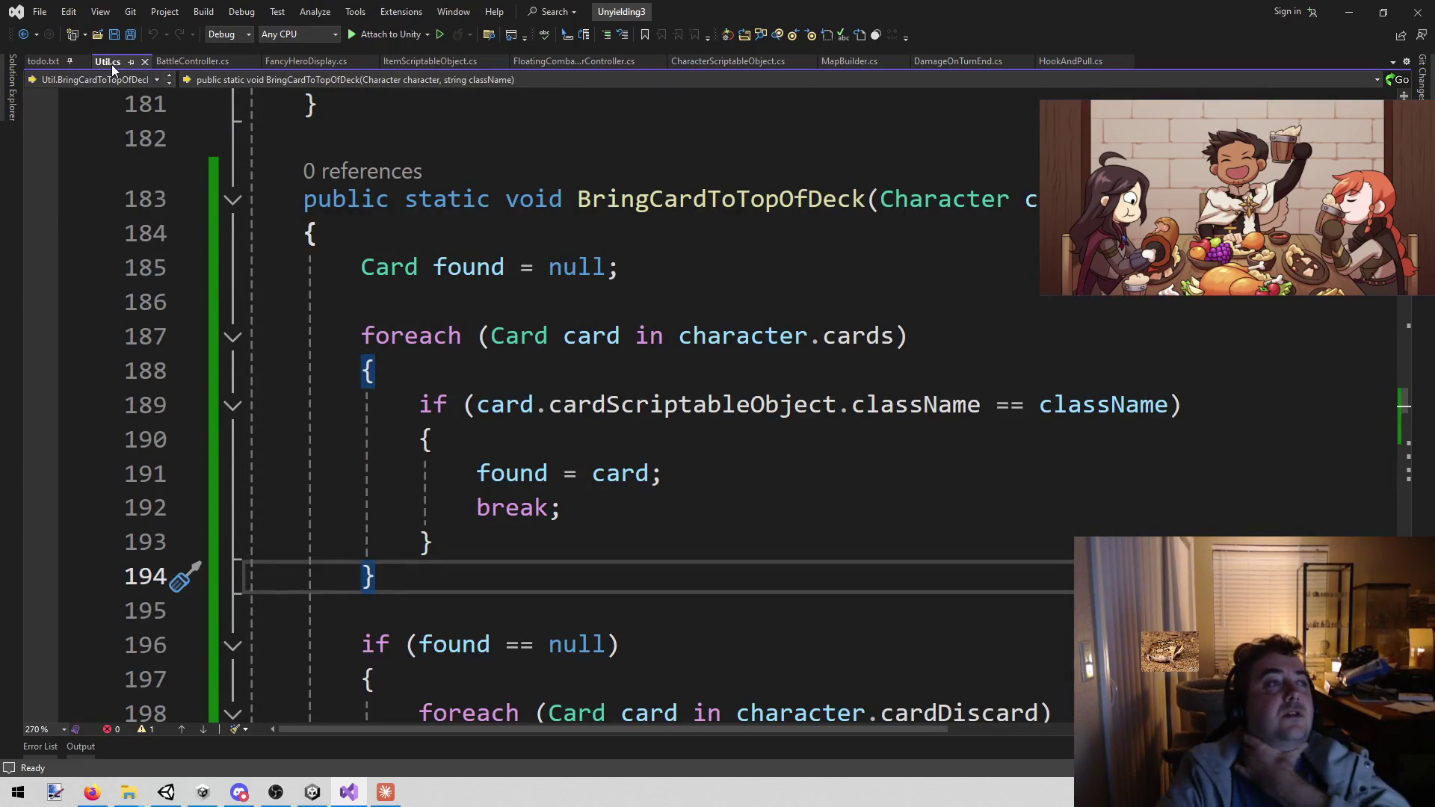
{"action": "double_click", "coordinate": [633, 196]}
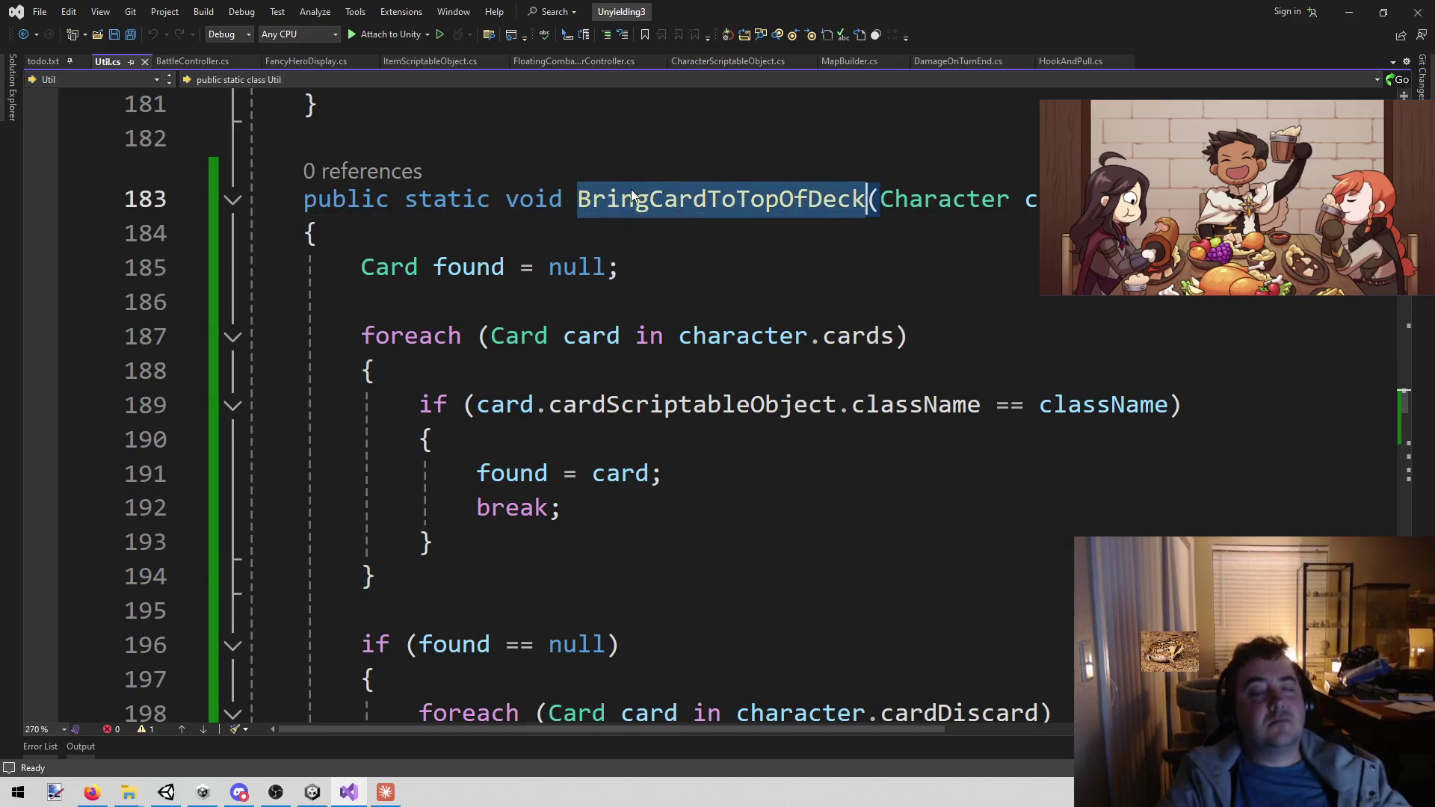
{"action": "middle_click", "coordinate": [114, 60]}
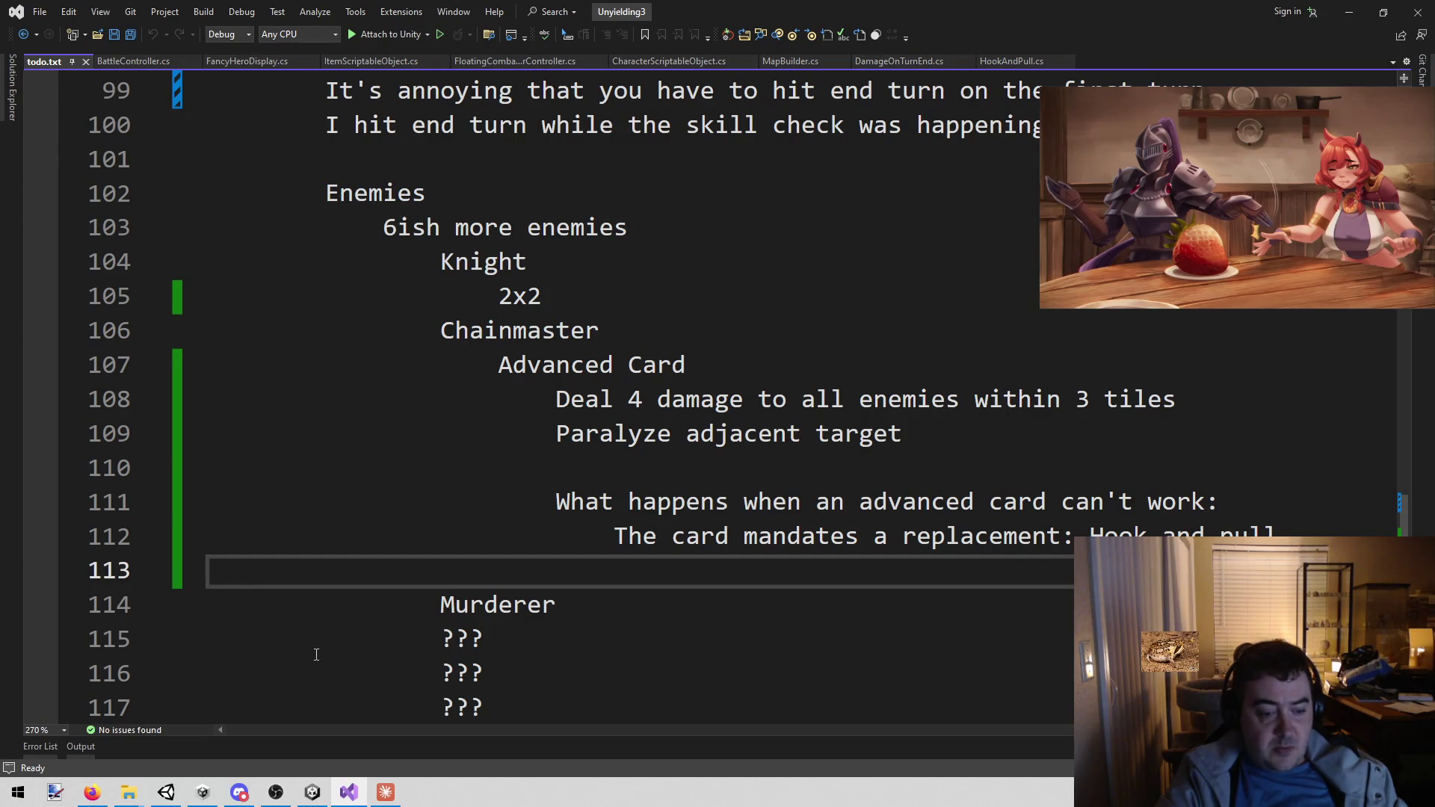
{"action": "left_click", "coordinate": [386, 792]}
{"action": "scroll", "coordinate": [715, 496], "scroll_direction": "up", "scroll_amount": 10}
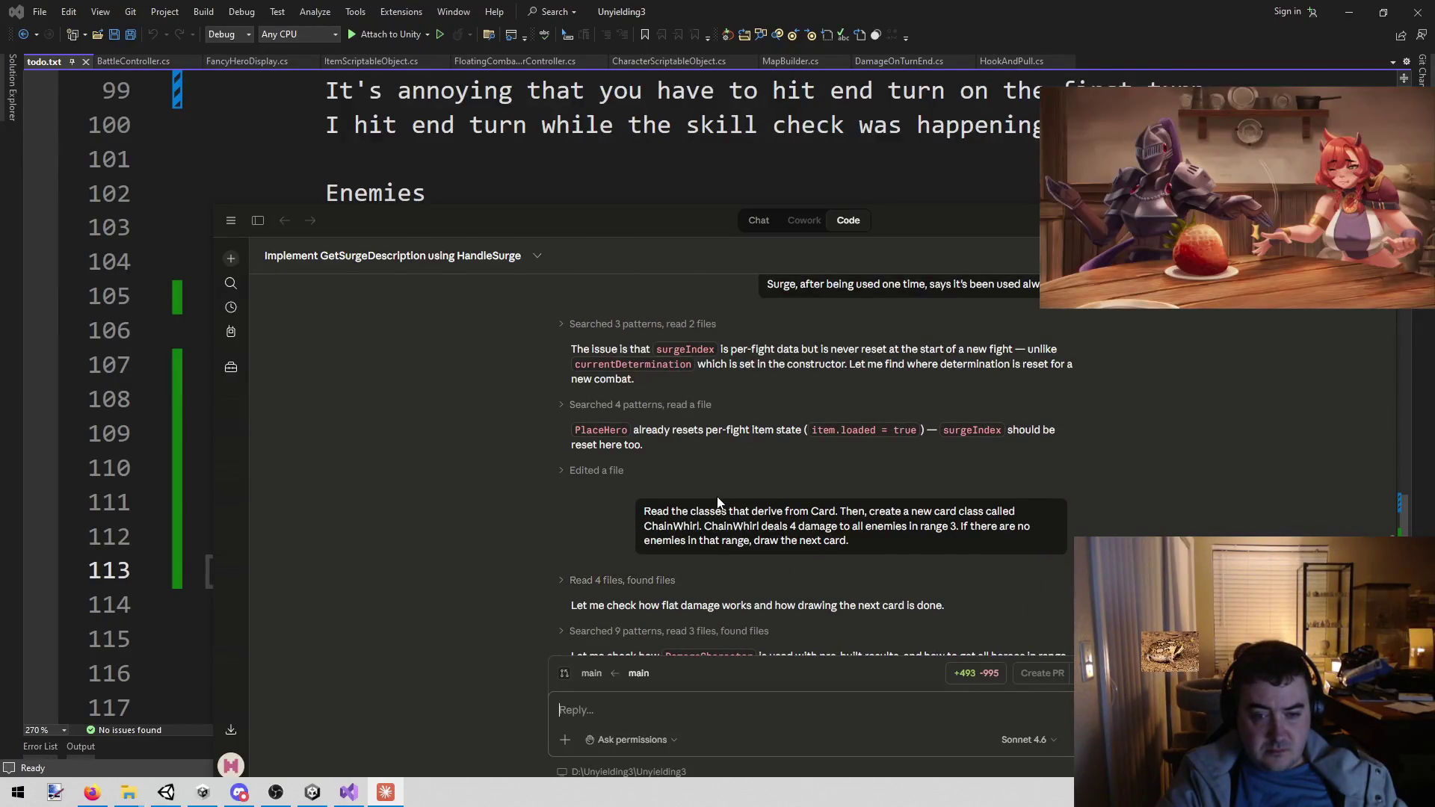
- Read back through Claude's ChainWhirl and util-function replies, then return to todo.txt
{"action": "scroll", "coordinate": [716, 496], "scroll_direction": "down", "scroll_amount": 10}
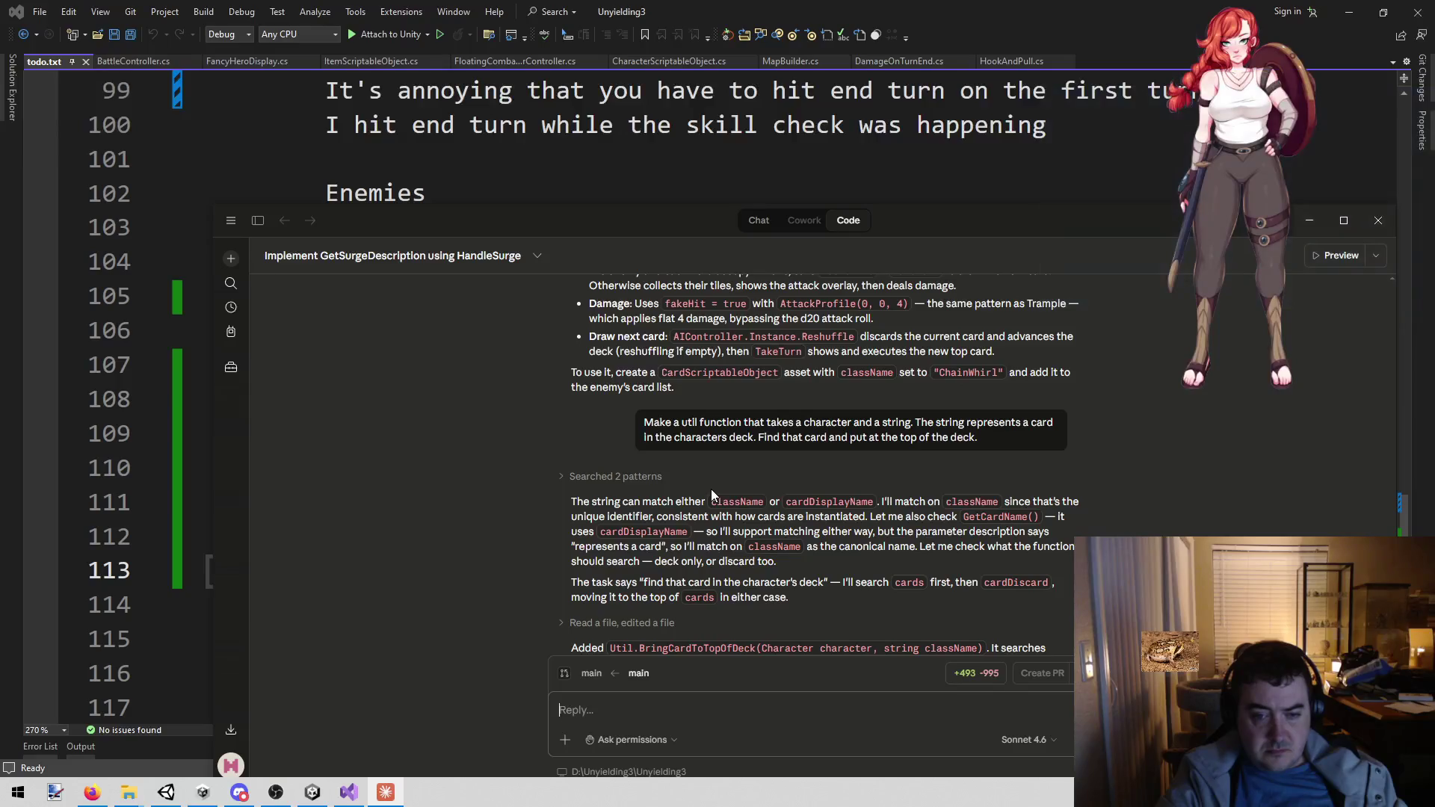
{"action": "scroll", "coordinate": [711, 488], "scroll_direction": "up", "scroll_amount": 5}
{"action": "scroll", "coordinate": [707, 489], "scroll_direction": "up", "scroll_amount": 3}
{"action": "scroll", "coordinate": [703, 486], "scroll_direction": "down", "scroll_amount": 4}
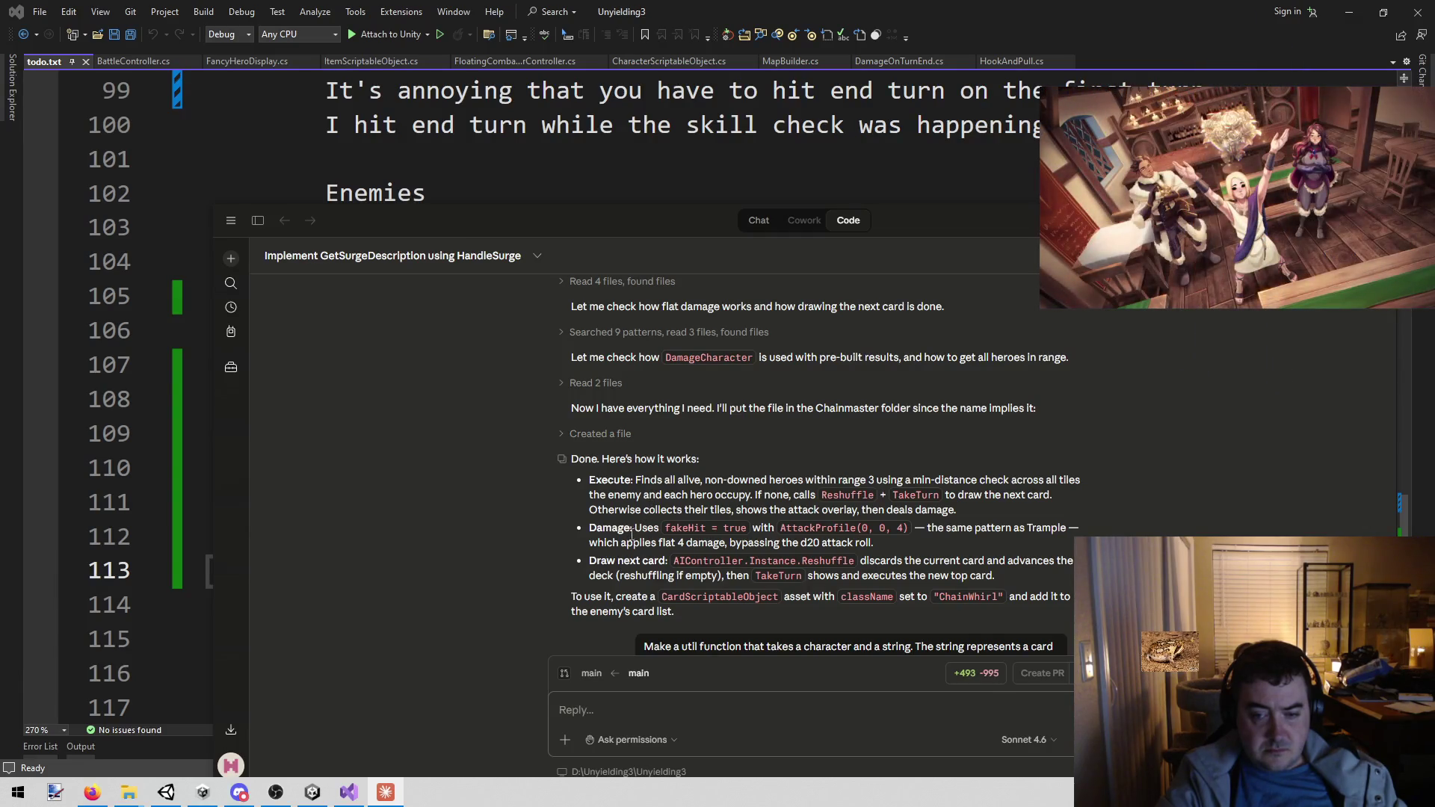
{"action": "scroll", "coordinate": [634, 503], "scroll_direction": "up", "scroll_amount": 3}
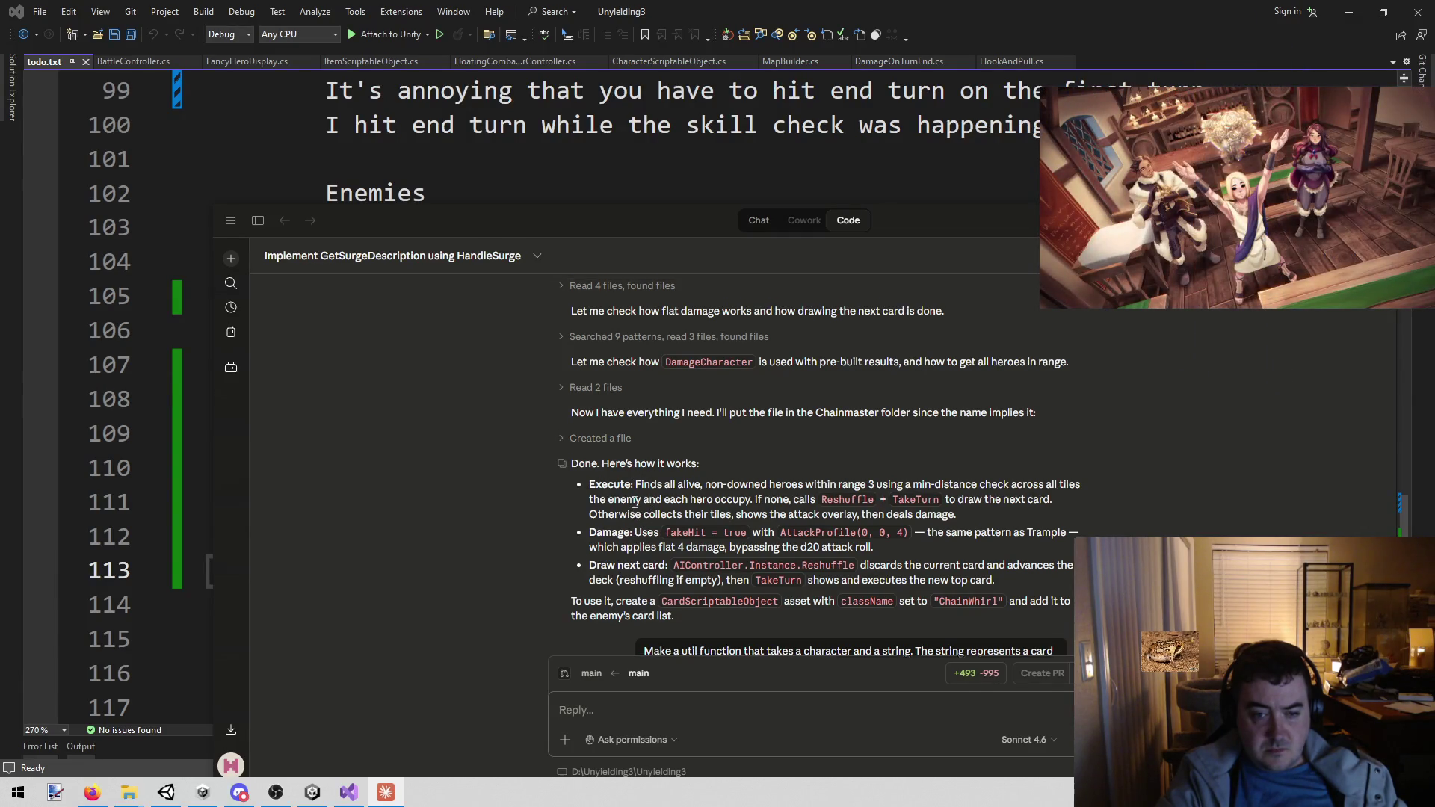
{"action": "scroll", "coordinate": [638, 496], "scroll_direction": "down", "scroll_amount": 2}
{"action": "scroll", "coordinate": [639, 495], "scroll_direction": "down", "scroll_amount": 4}
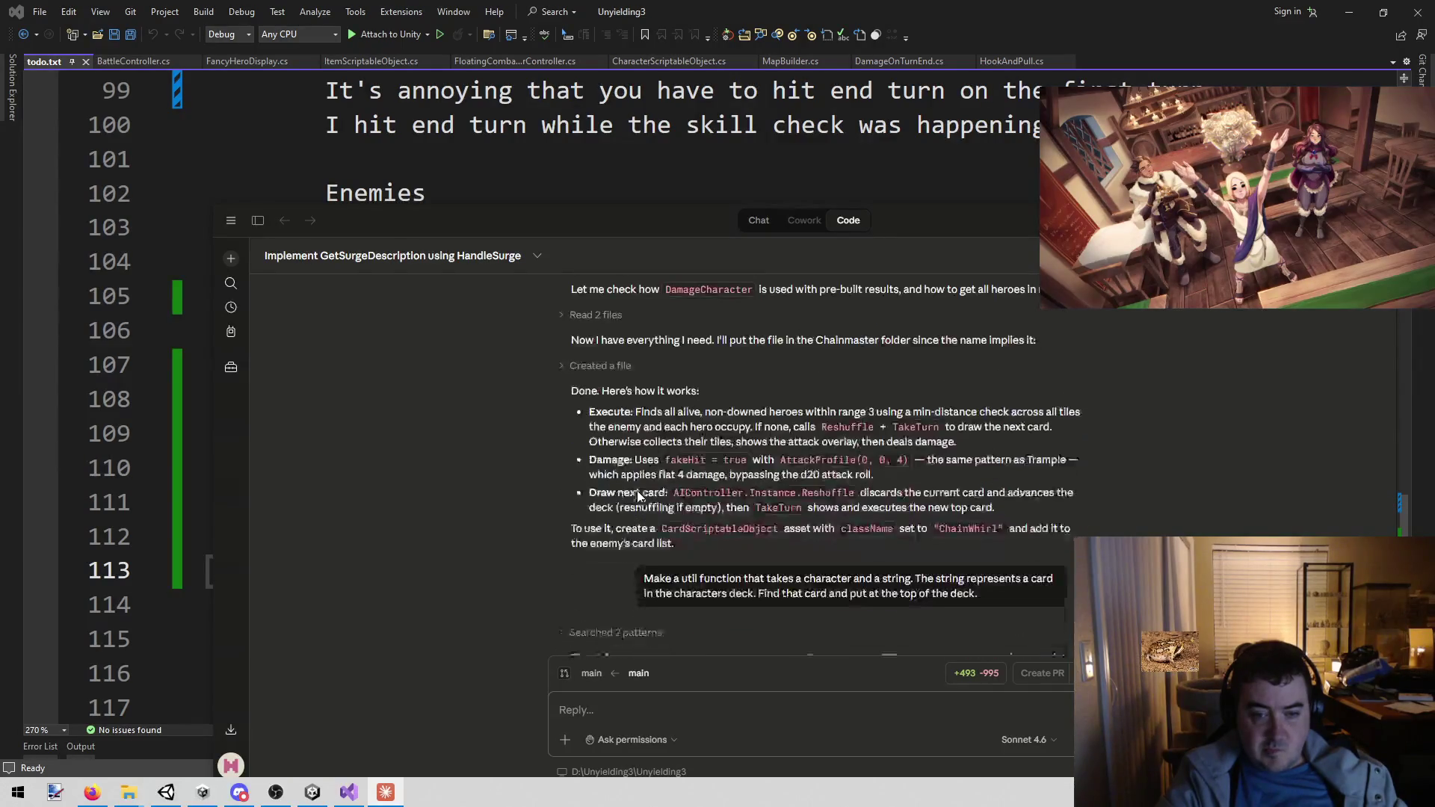
{"action": "scroll", "coordinate": [636, 490], "scroll_direction": "up", "scroll_amount": 4}
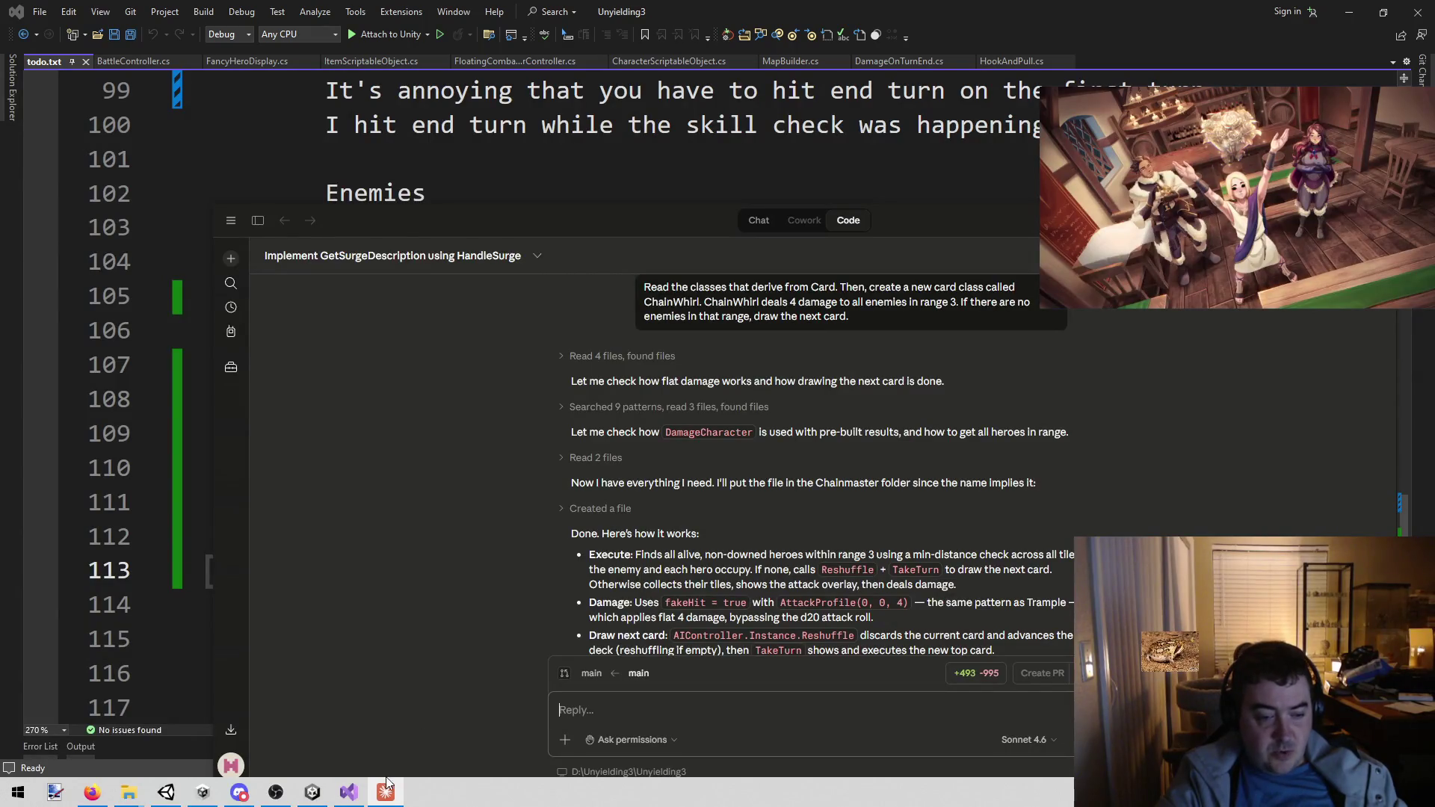
{"action": "left_click", "coordinate": [349, 791]}
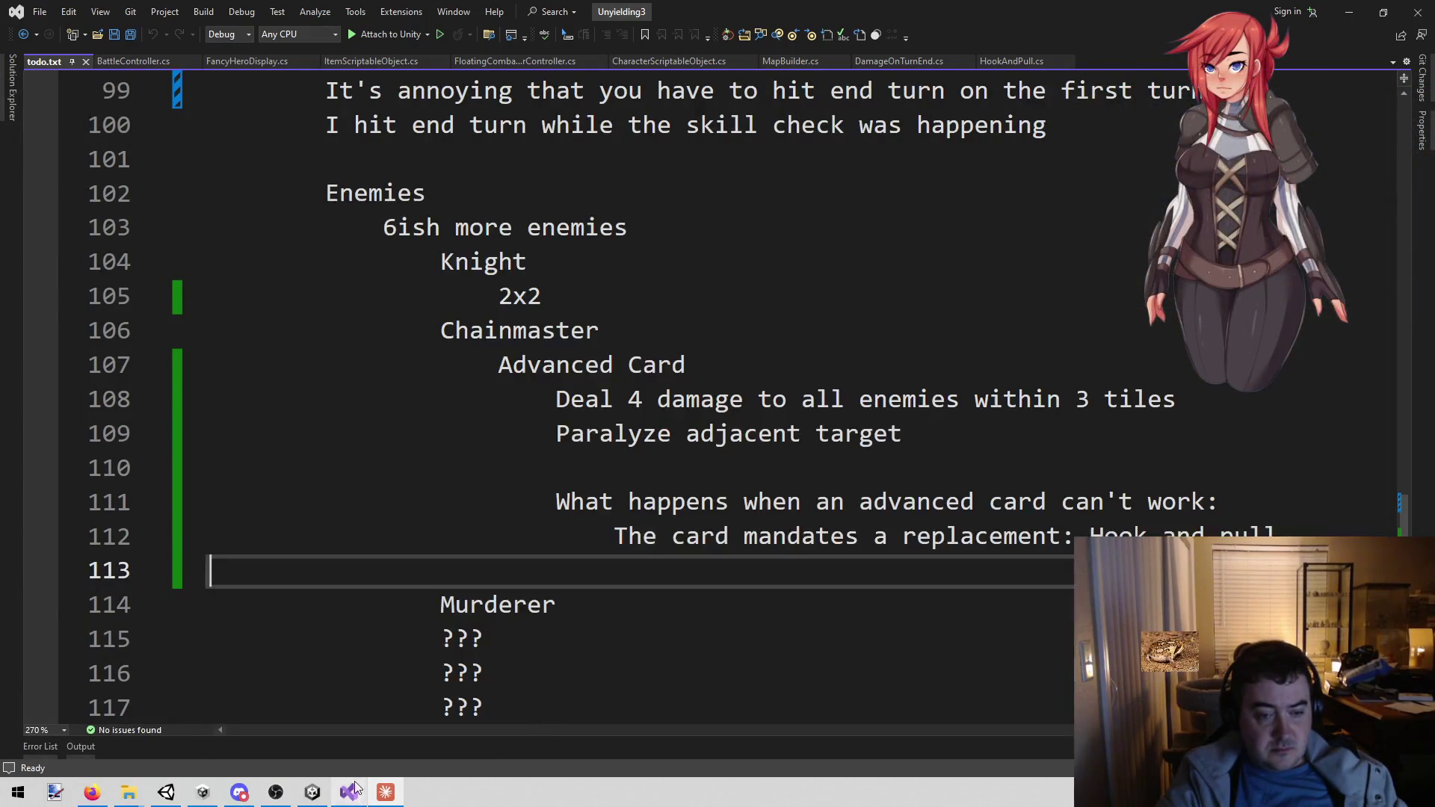
- Open ChainWhirl.cs via the quick file search for 'chain'
{"action": "left_click_drag", "start_coordinate": [788, 435], "coordinate": [786, 459]}
{"action": "left_click", "coordinate": [786, 458]}
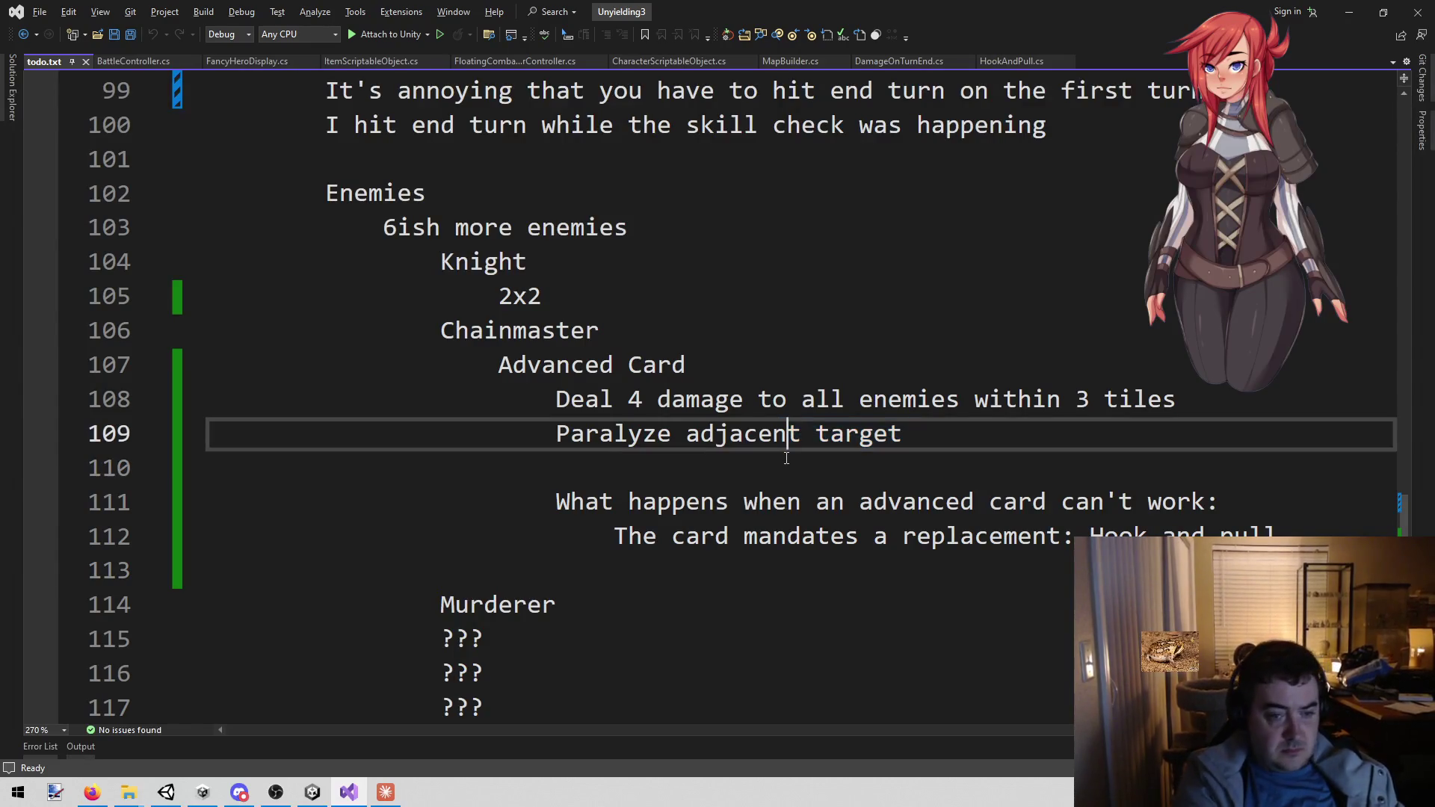
{"action": "key", "text": "alt+shift+o"}
{"action": "type", "text": "chain"}
{"action": "key", "text": "Return"}
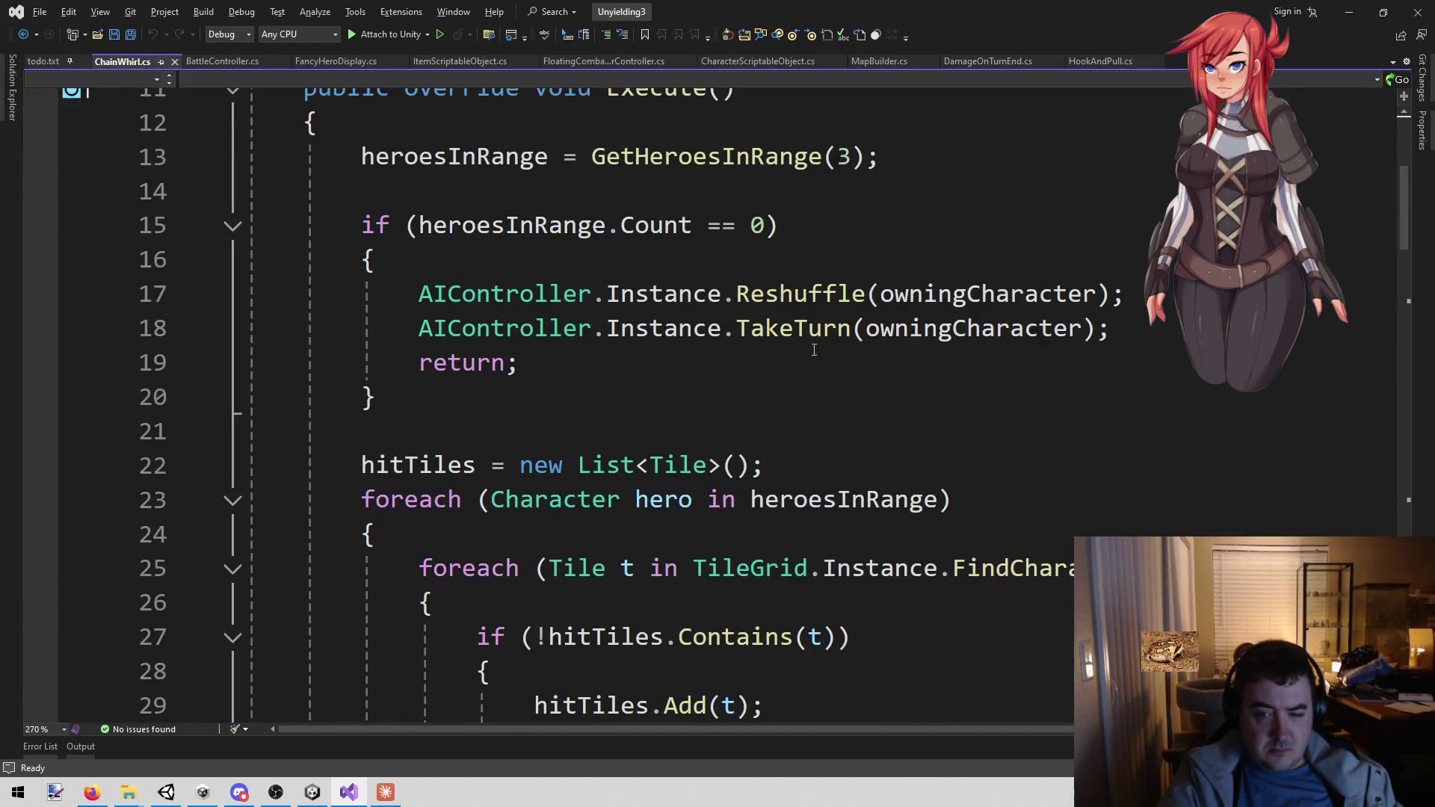
- Replace line 17's Reshuffle call with Util.BringCardToTopOfDeck(owningCharacter, "")
{"action": "left_click", "coordinate": [417, 293]}
{"action": "key", "text": "ctrl+shift+Right"}
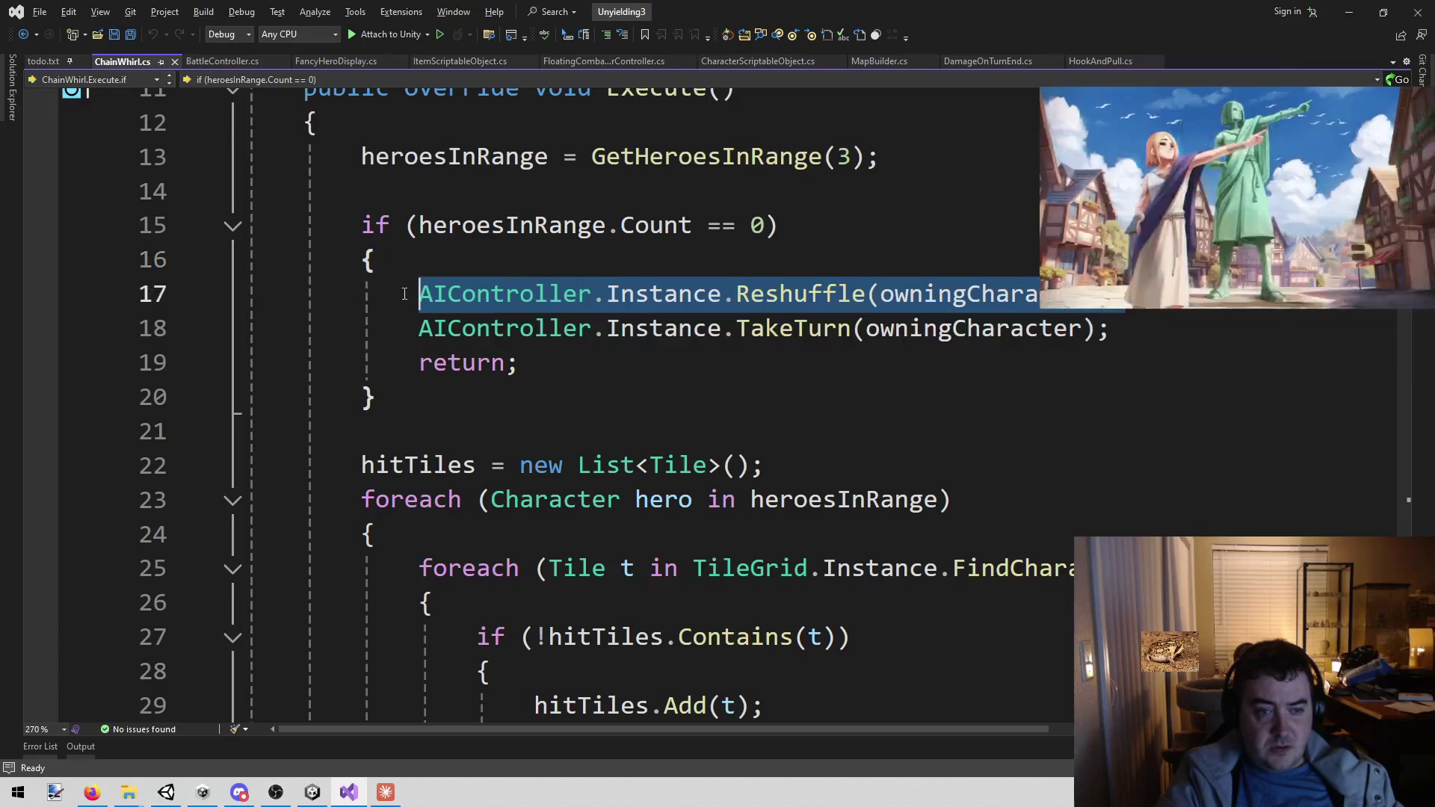
{"action": "key", "text": "alt+shift+Down"}
{"action": "type", "text": "BringCardToTopOfDeck"}
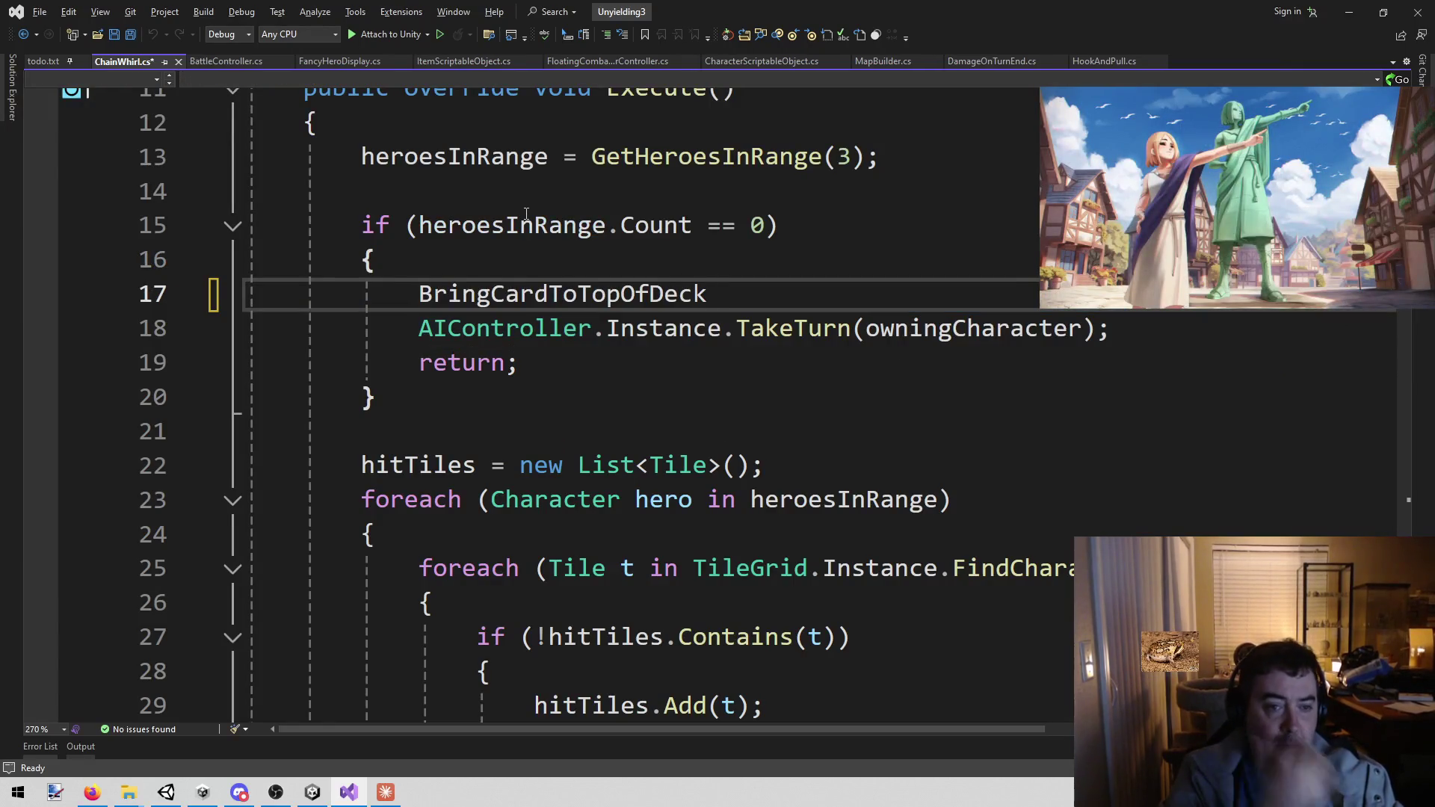
{"action": "type", "text": "Uti"}
{"action": "key", "text": "BackSpace"}
{"action": "key", "text": "BackSpace"}
{"action": "type", "text": "tui"}
{"action": "key", "text": "BackSpace"}
{"action": "key", "text": "BackSpace"}
{"action": "type", "text": "il."}
{"action": "key", "text": "ctrl+shift+Right"}
{"action": "key", "text": "Right"}
{"action": "type", "text": "("}
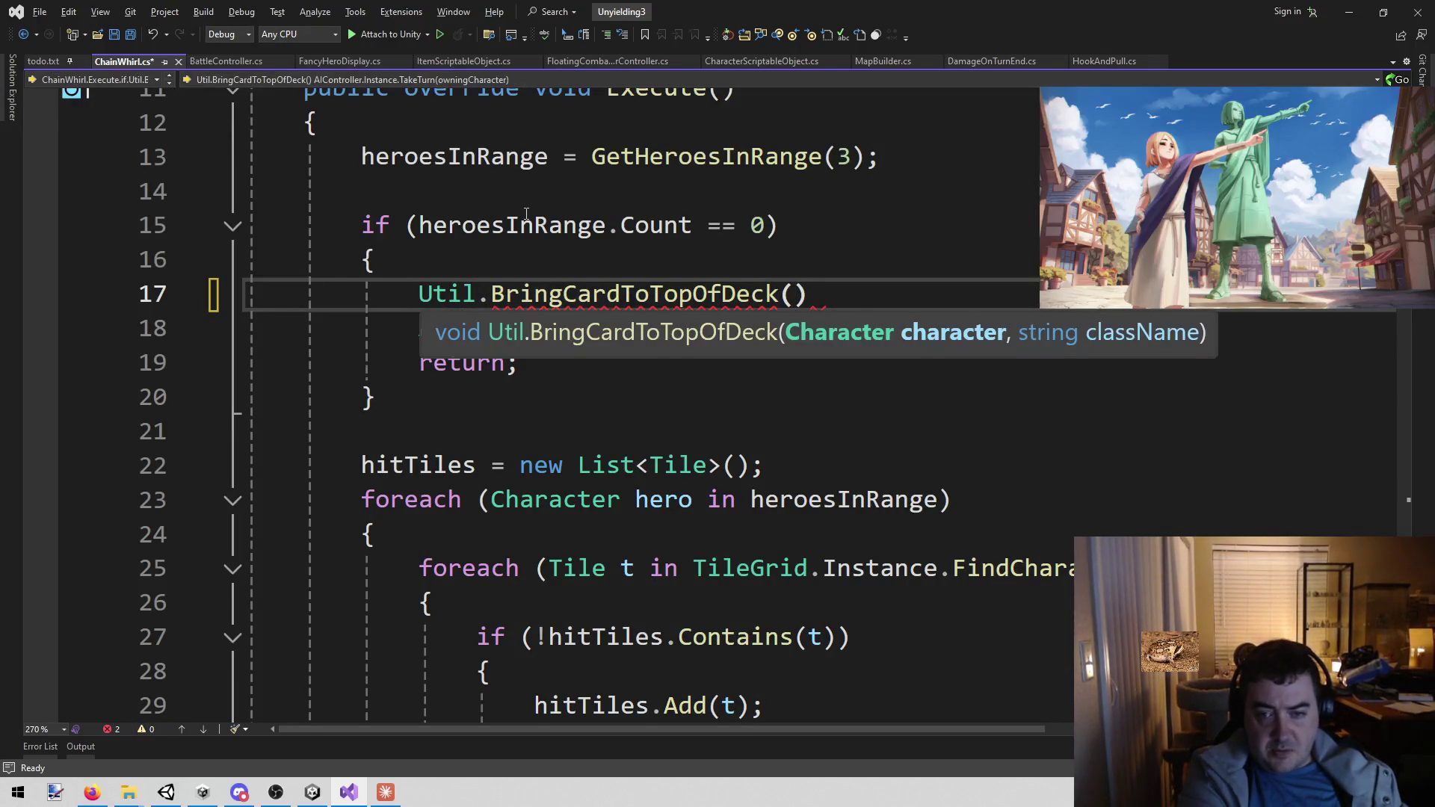
{"action": "key", "text": "Escape"}
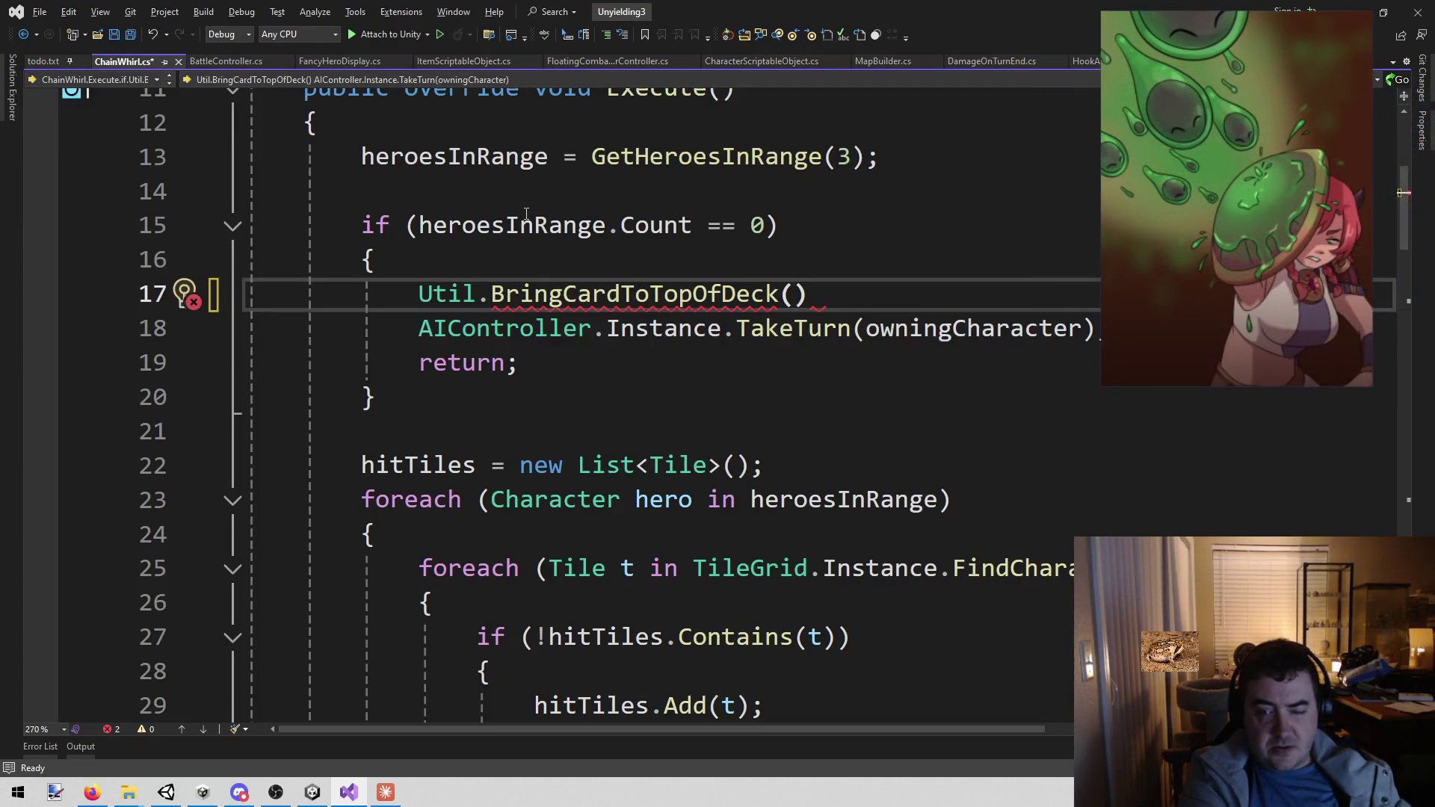
{"action": "type", "text": "owningCharacter,"}
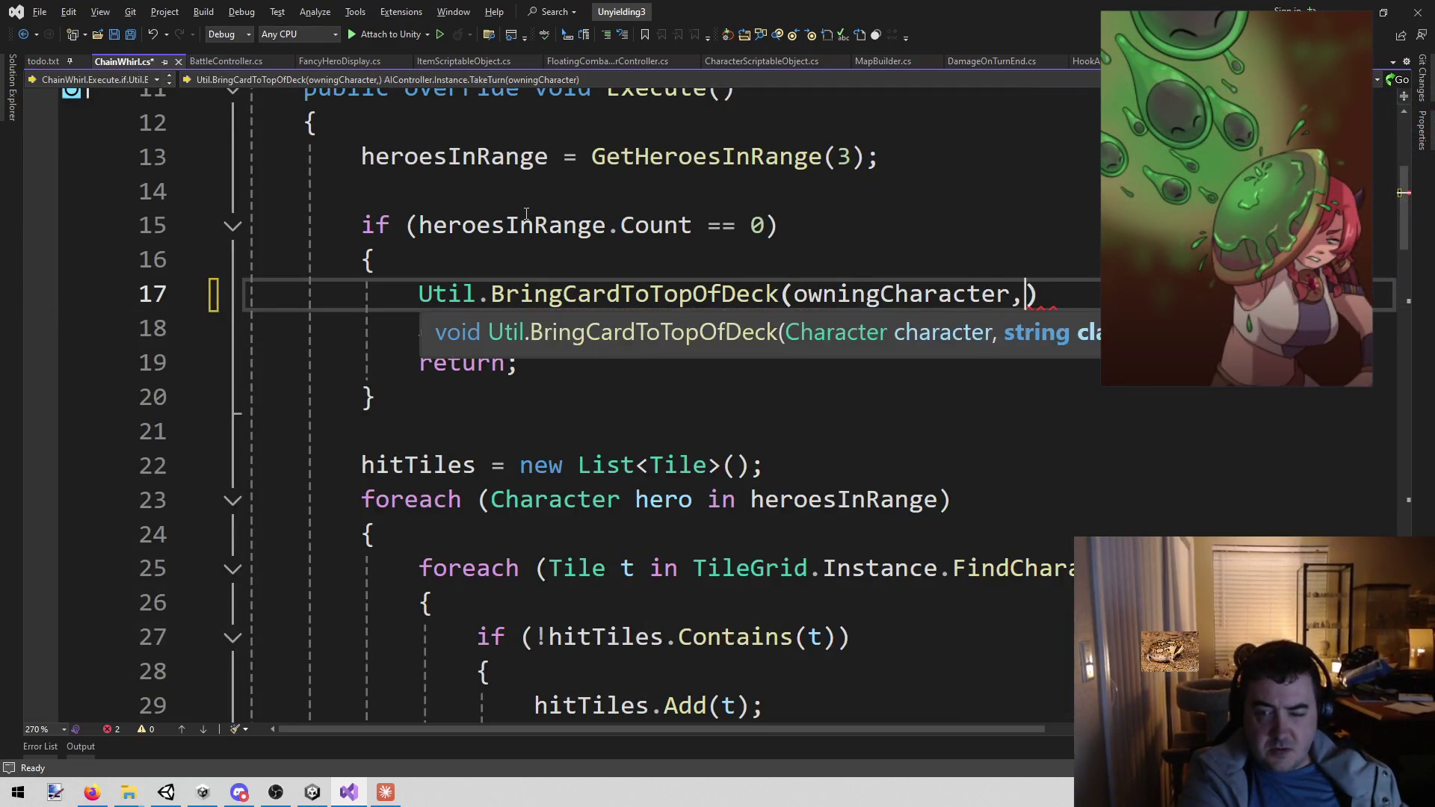
{"action": "type", "text": " \""}
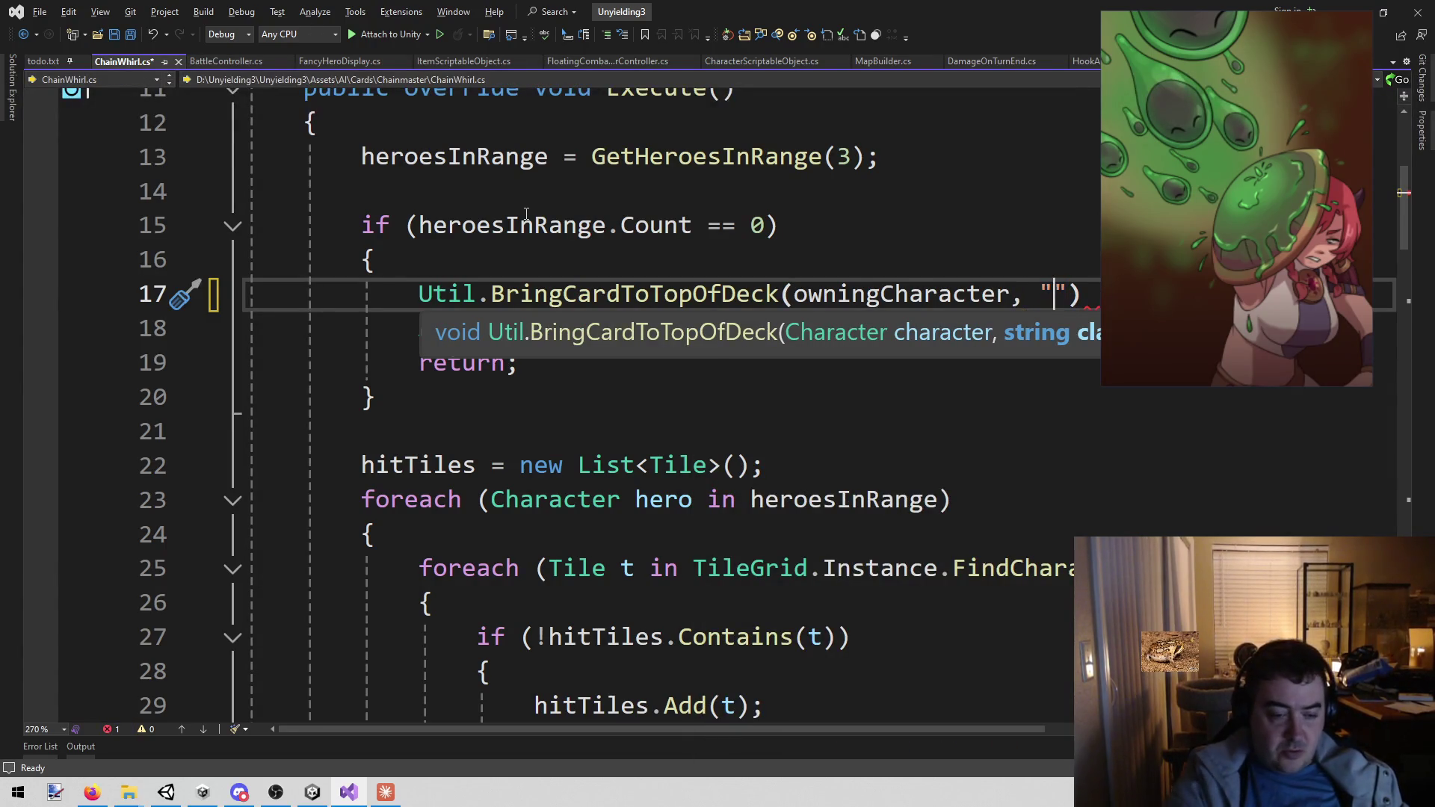
{"action": "left_click", "coordinate": [312, 792]}
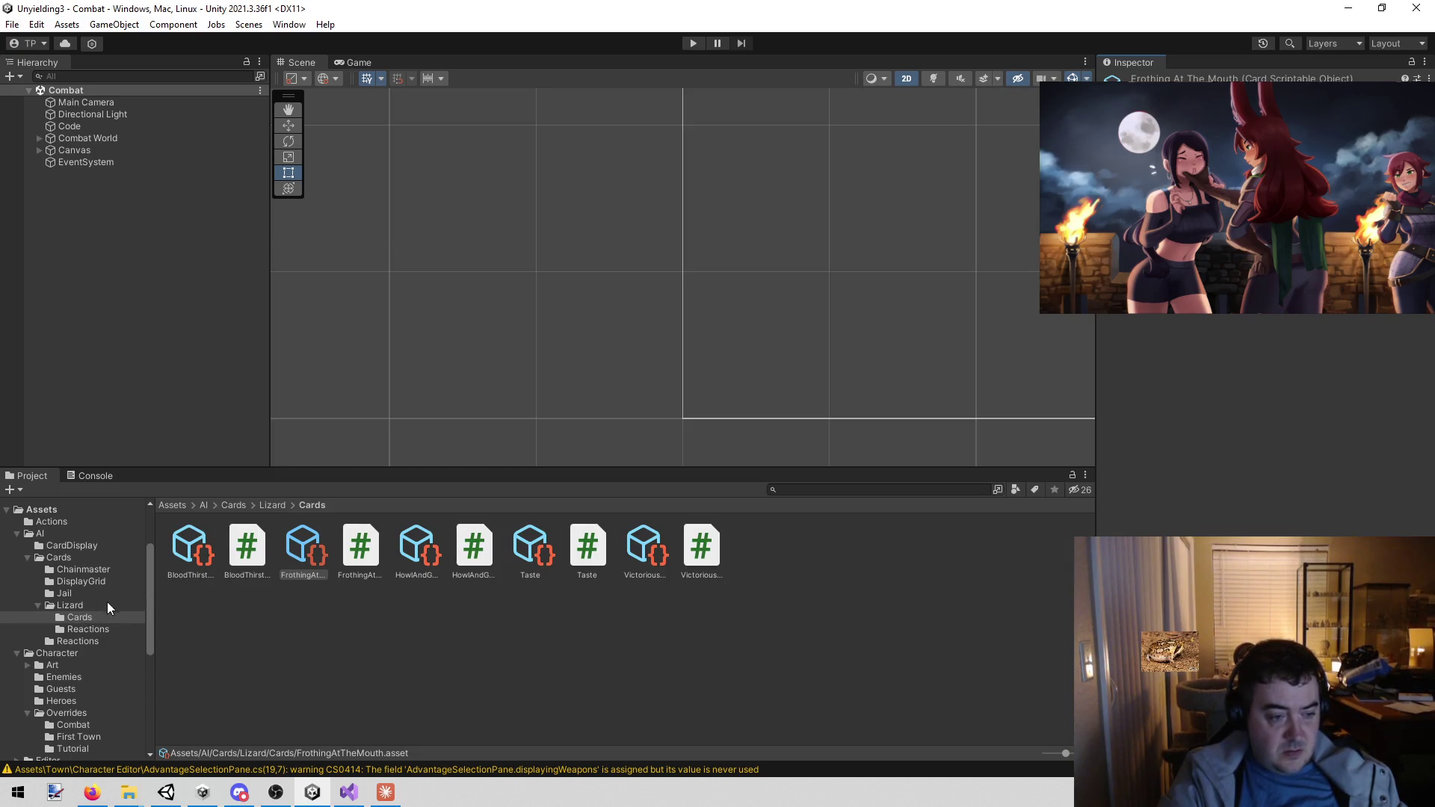
- Open the Chainmaster card folder and inspect the HookAndPull asset, cancelling an accidental rename
{"action": "left_click", "coordinate": [100, 570]}
{"action": "left_click", "coordinate": [252, 572]}
{"action": "left_click", "coordinate": [252, 572]}
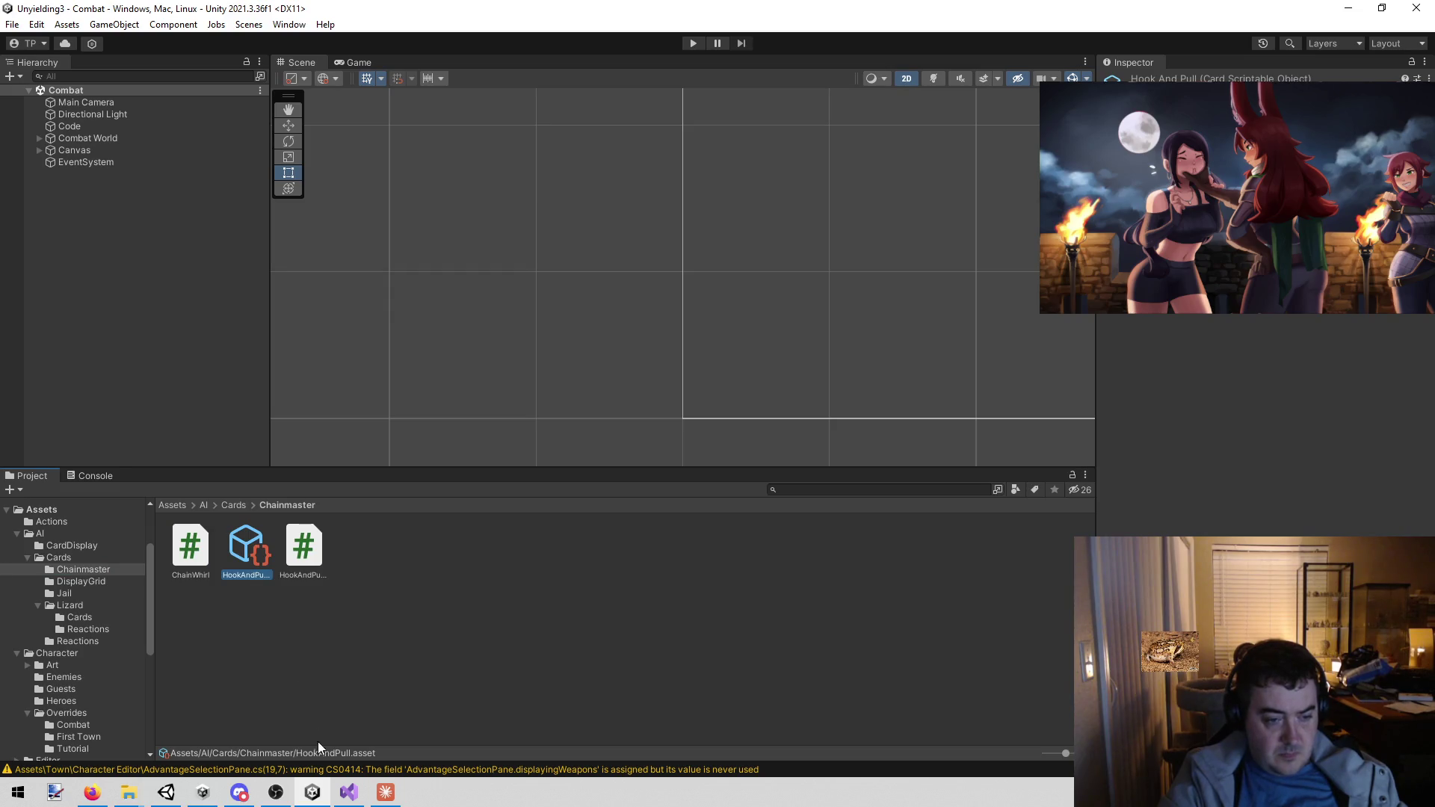
{"action": "key", "text": "Return"}
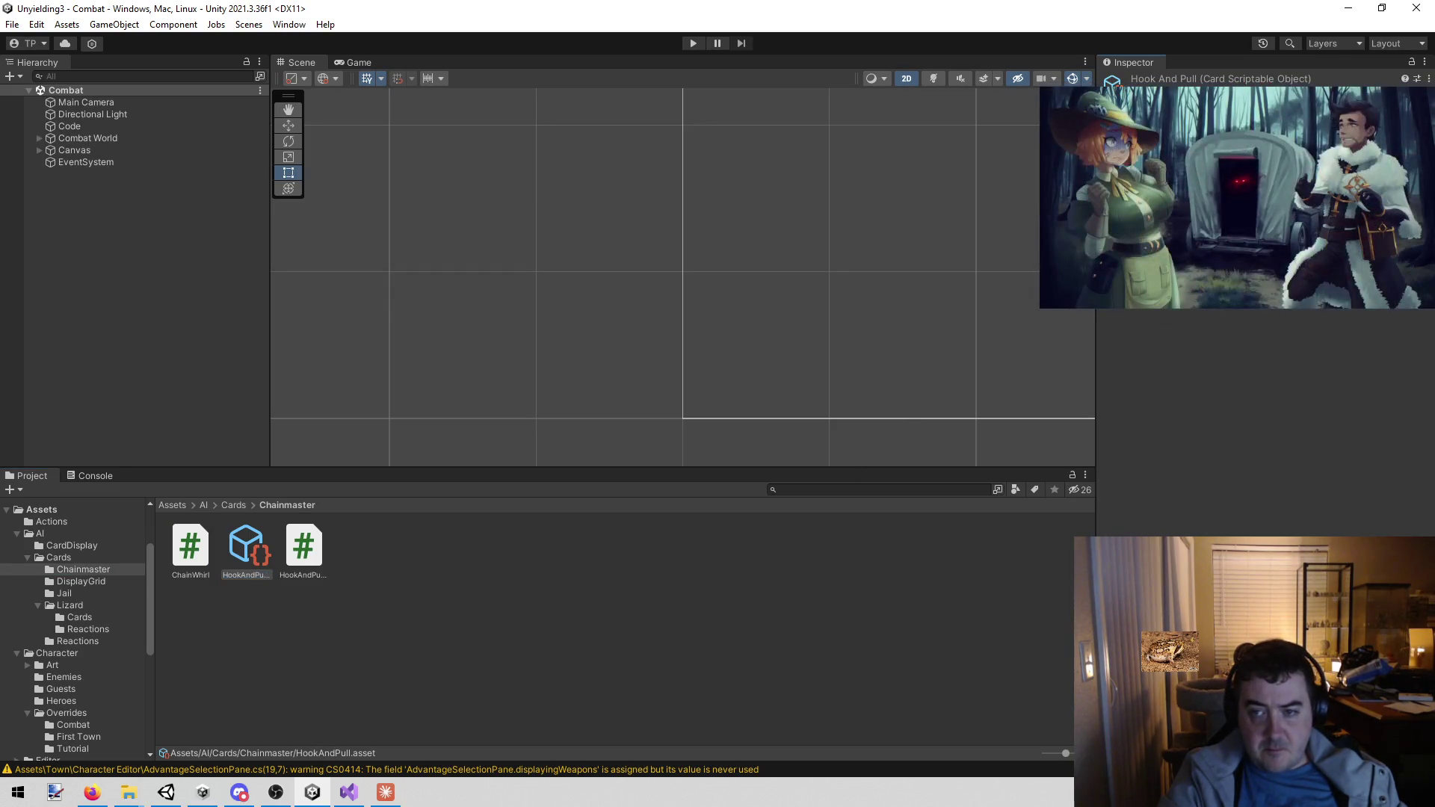
- Save the ChainWhirl.cs changes in Visual Studio and return to Unity
{"action": "left_click", "coordinate": [348, 792]}
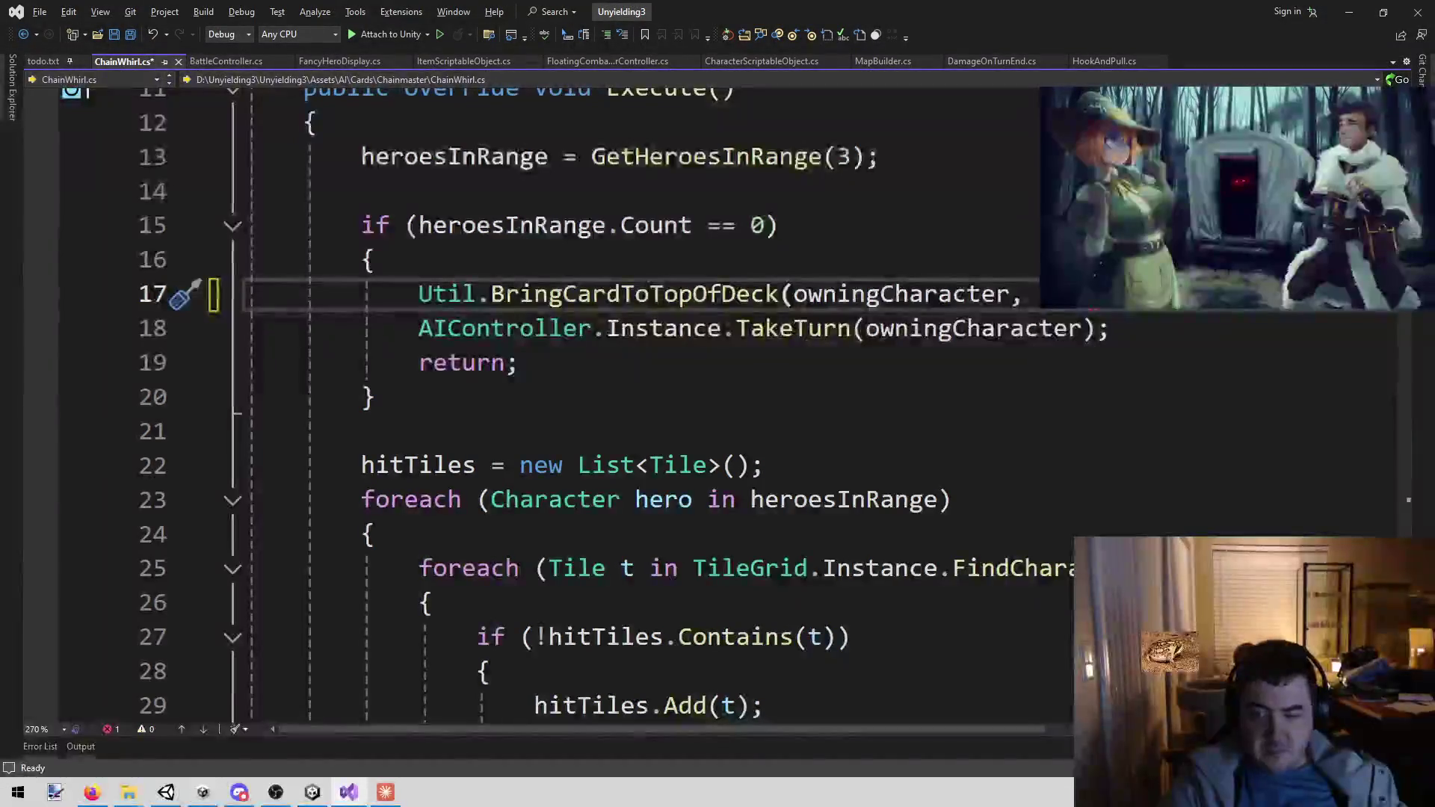
{"action": "key", "text": "ctrl+s"}
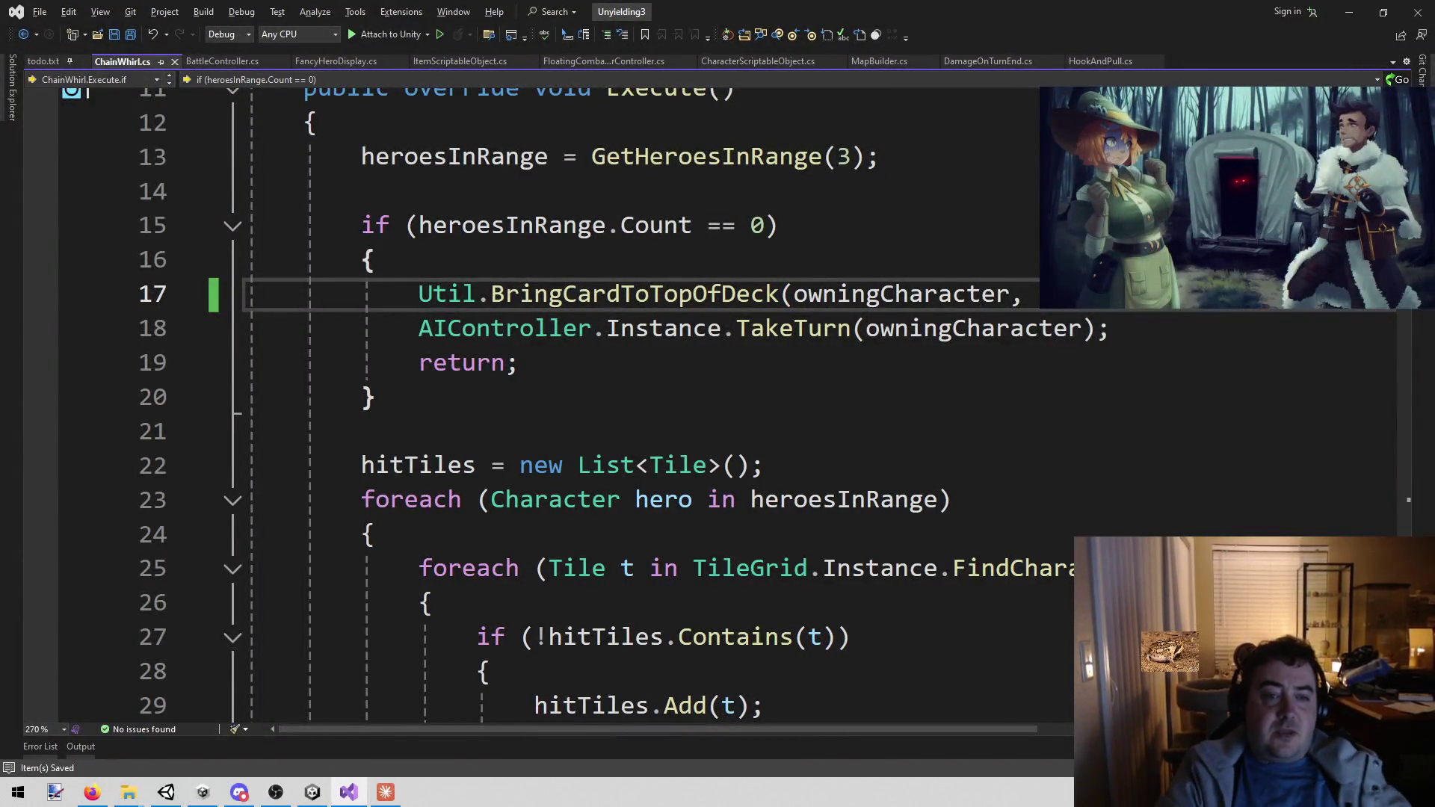
{"action": "left_click", "coordinate": [314, 798]}
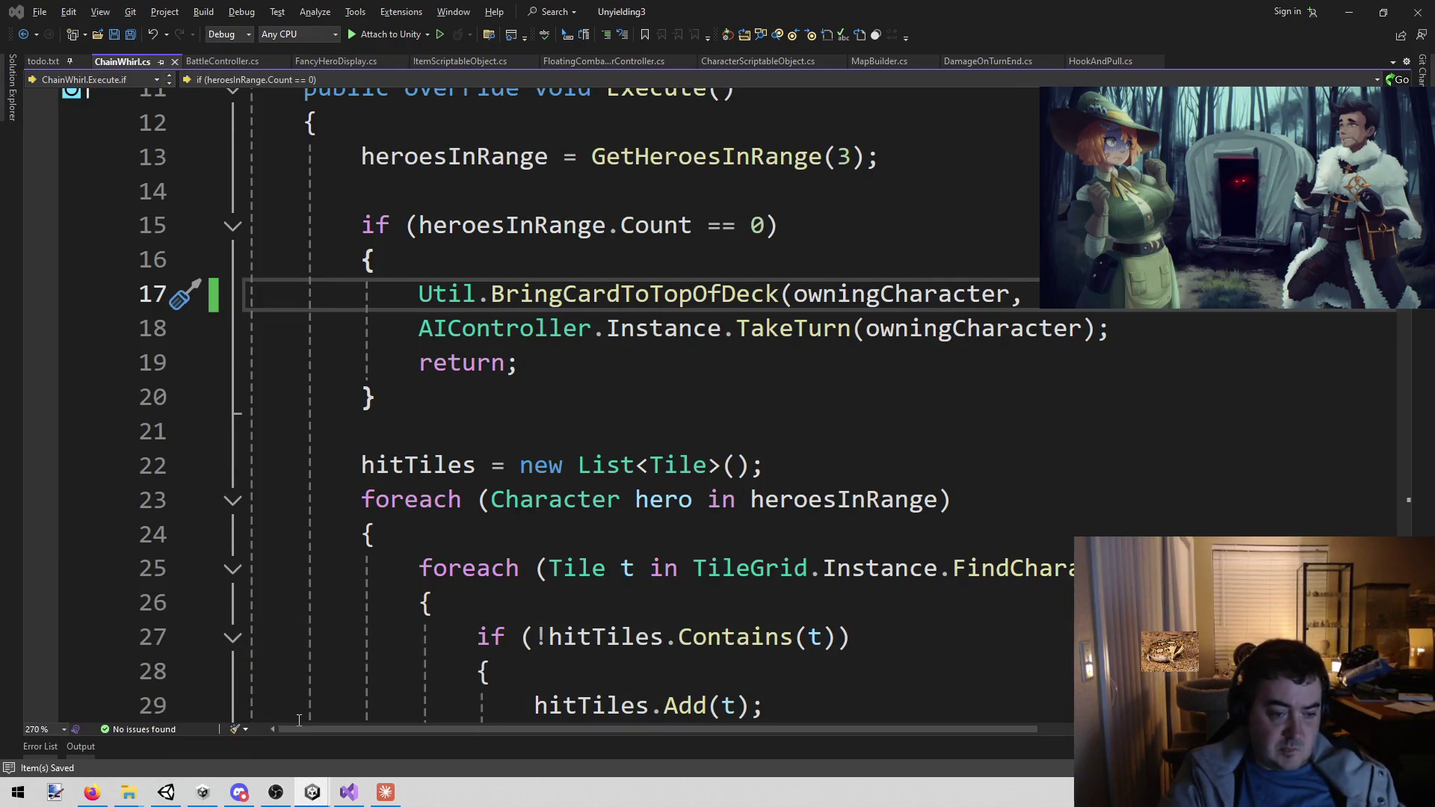
{"action": "left_click", "coordinate": [365, 790]}
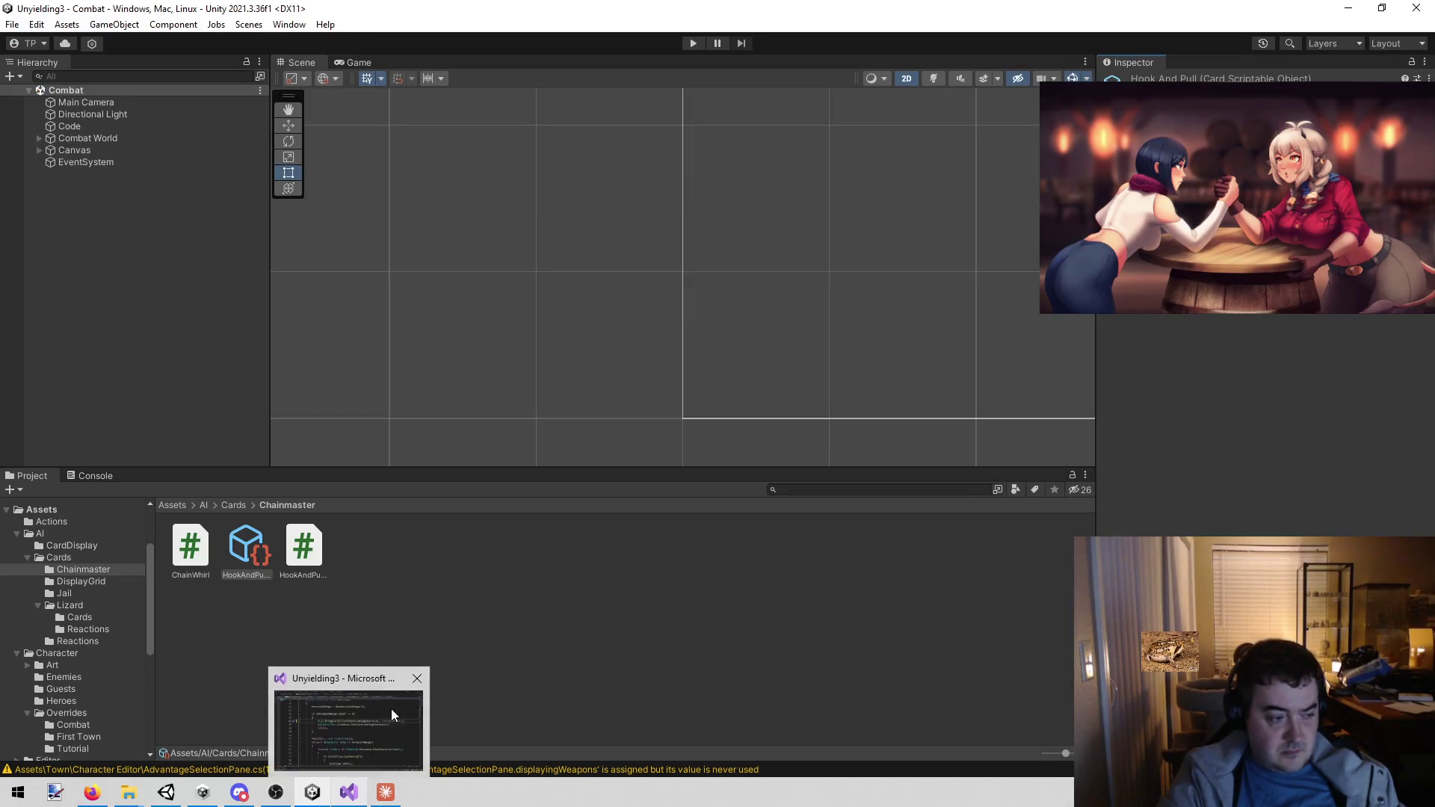
- Duplicate the HookAndPull card asset and rename the copy ChainWhirl
{"action": "left_click", "coordinate": [263, 539]}
{"action": "key", "text": "ctrl+d"}
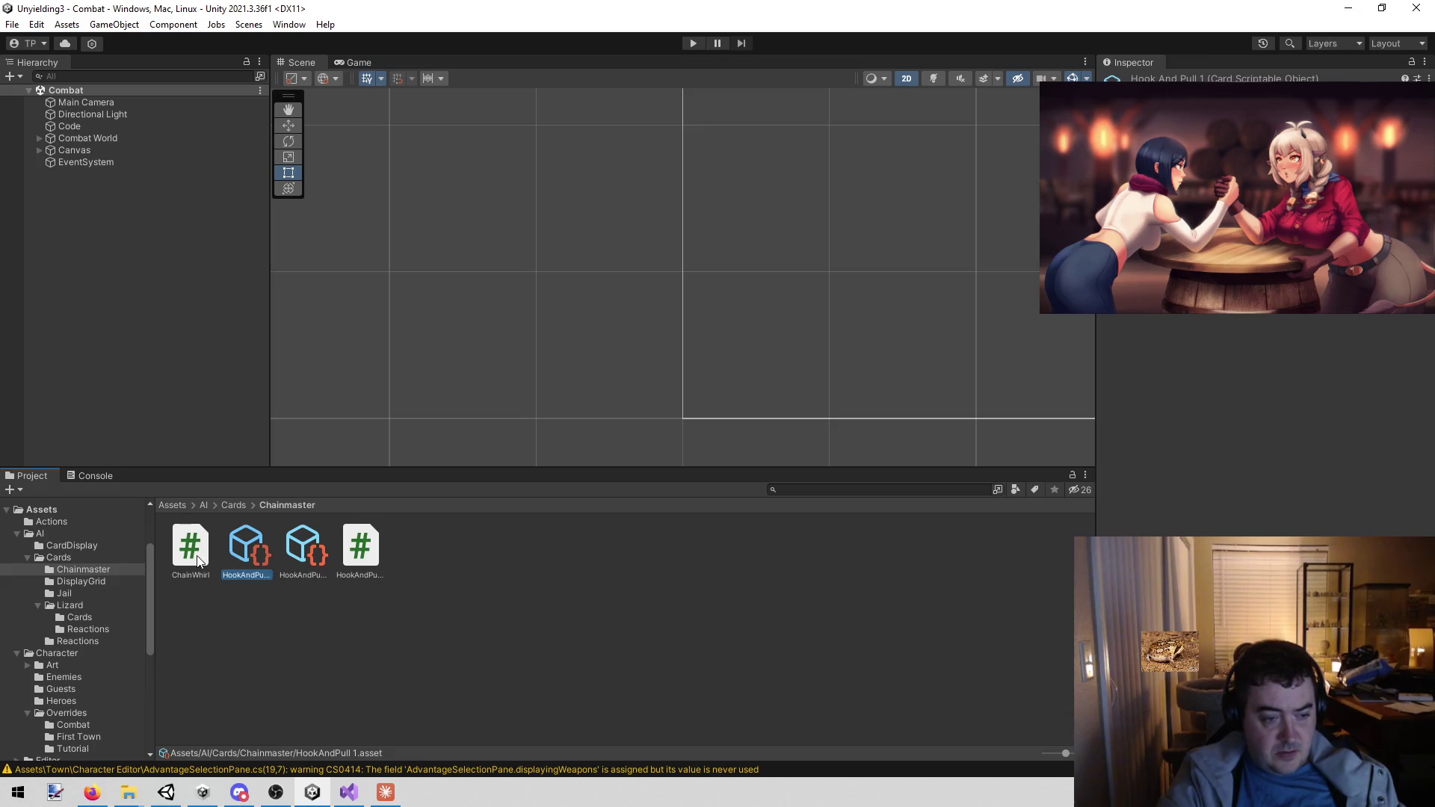
{"action": "key", "text": "F2"}
{"action": "type", "text": "ChainWhirl"}
{"action": "key", "text": "Return"}
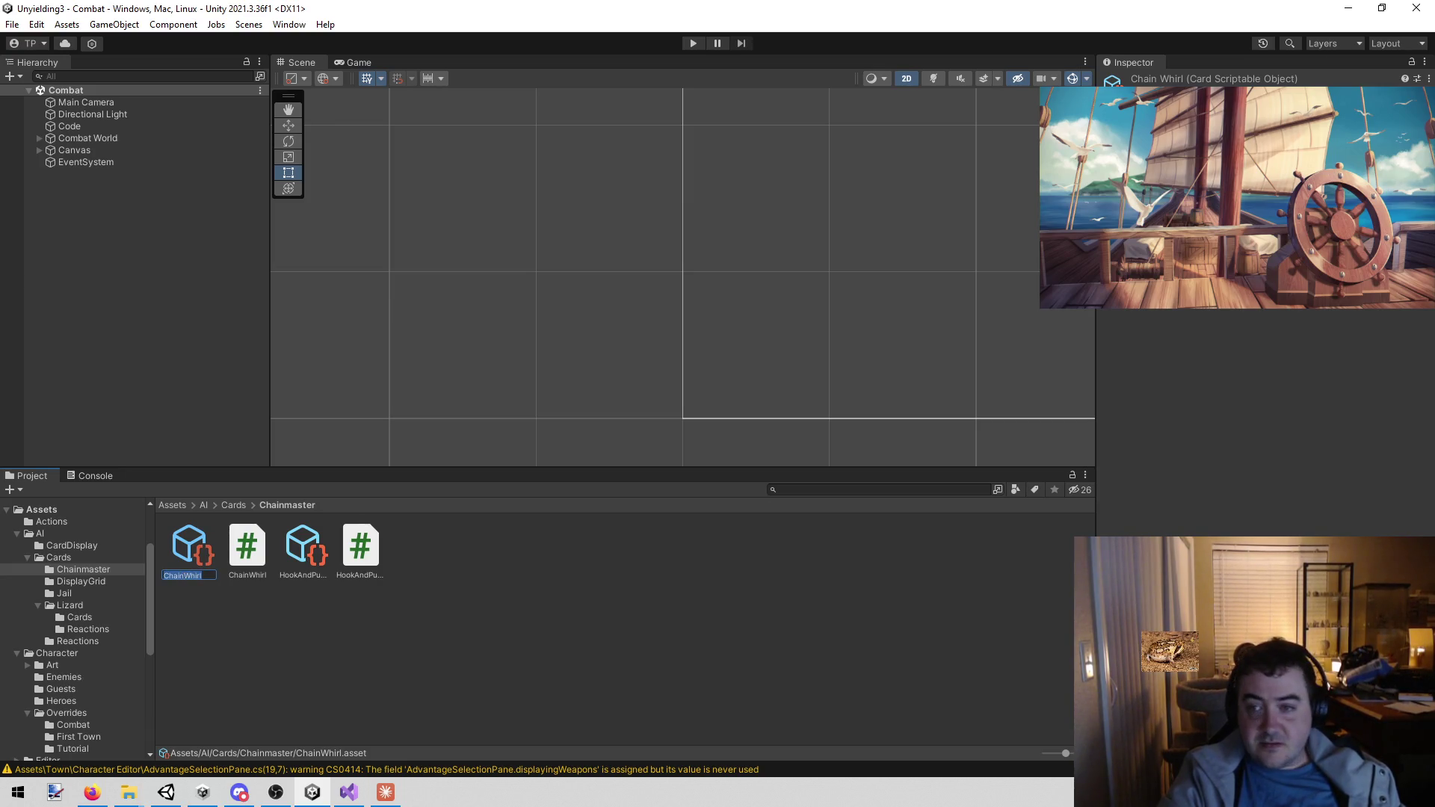
{"action": "left_click", "coordinate": [1344, 149]}
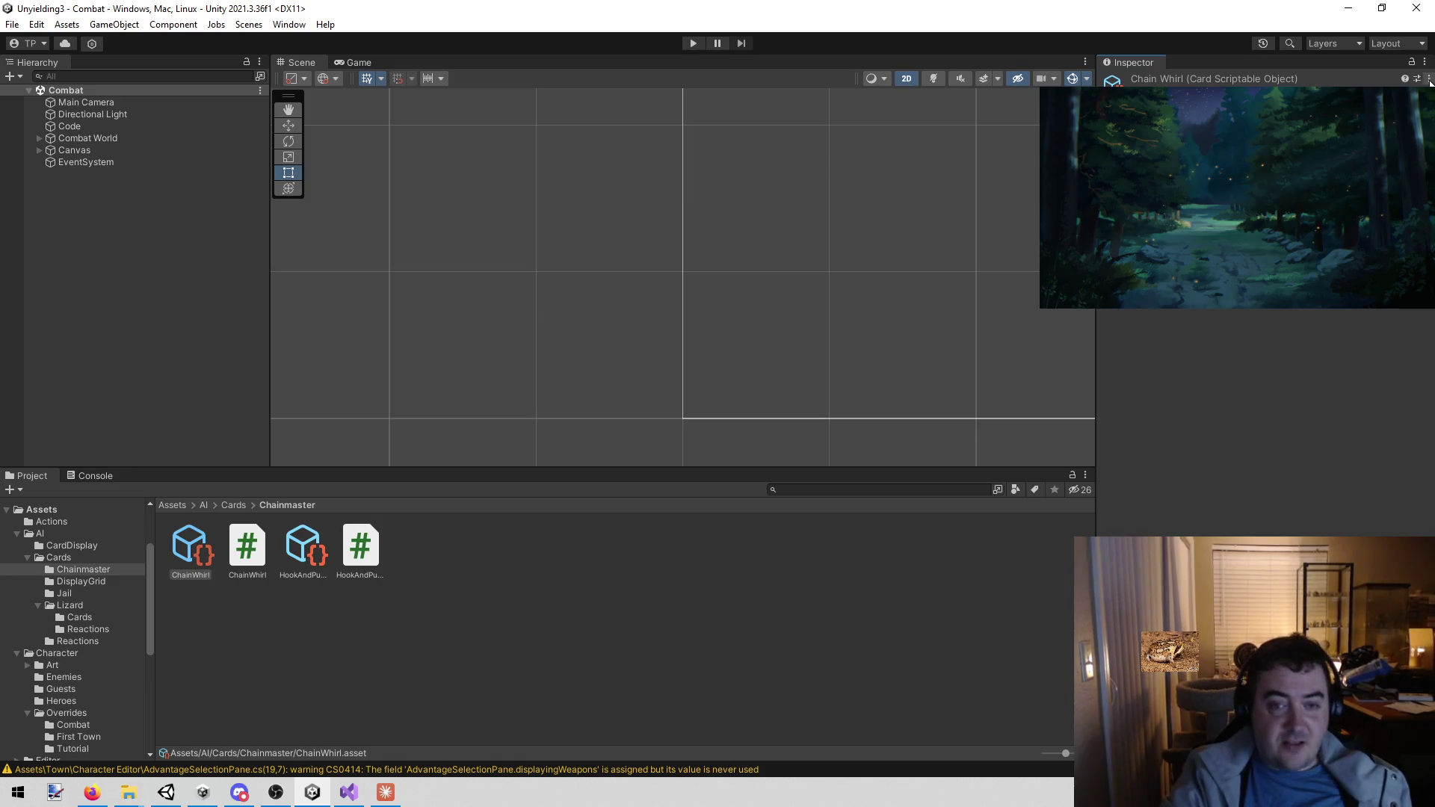
- Glance at Claude, then return to ChainWhirl.cs at its minDist loop over hero tiles
{"action": "left_click", "coordinate": [385, 788]}
{"action": "key", "text": "super+Down"}
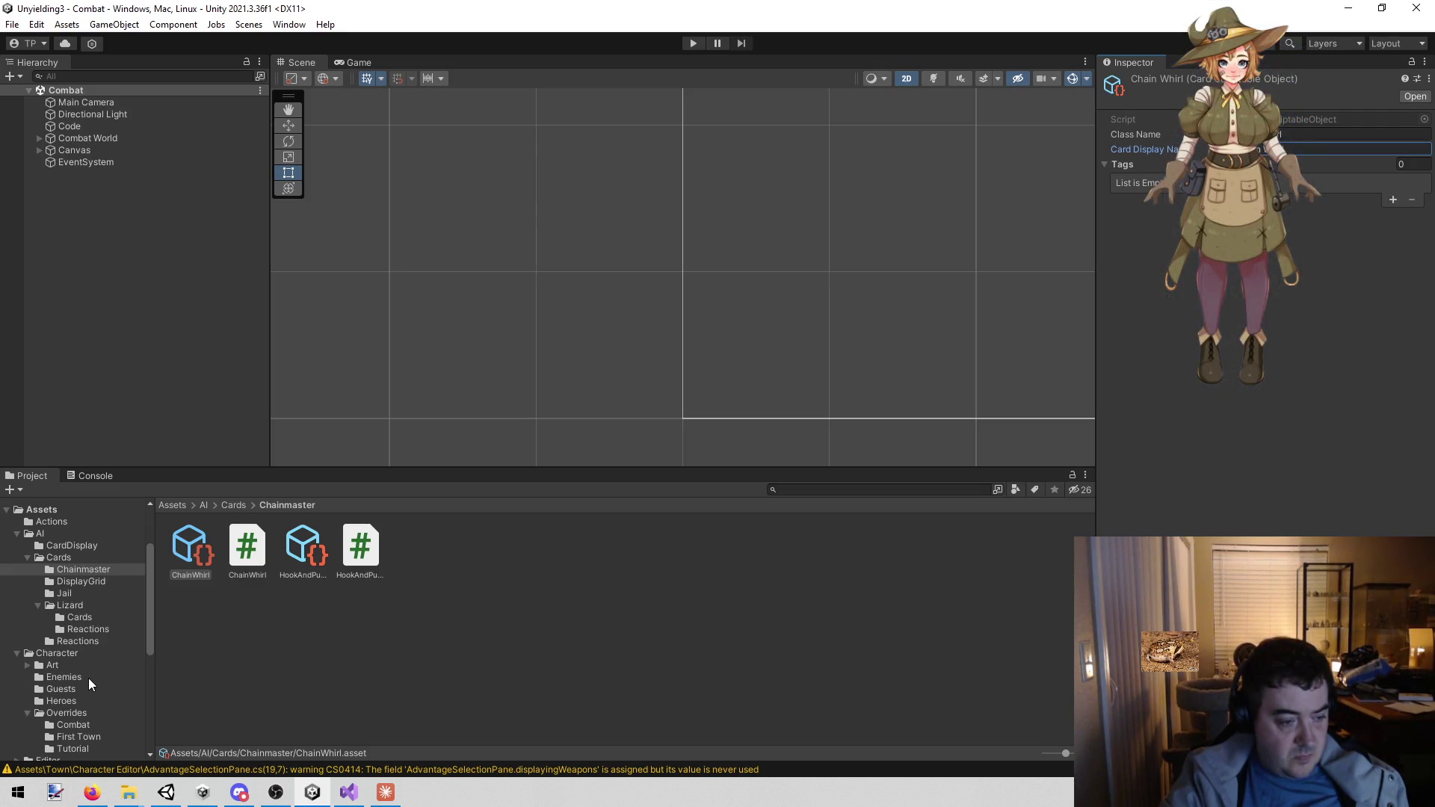
{"action": "scroll", "coordinate": [88, 680], "scroll_direction": "down", "scroll_amount": 3}
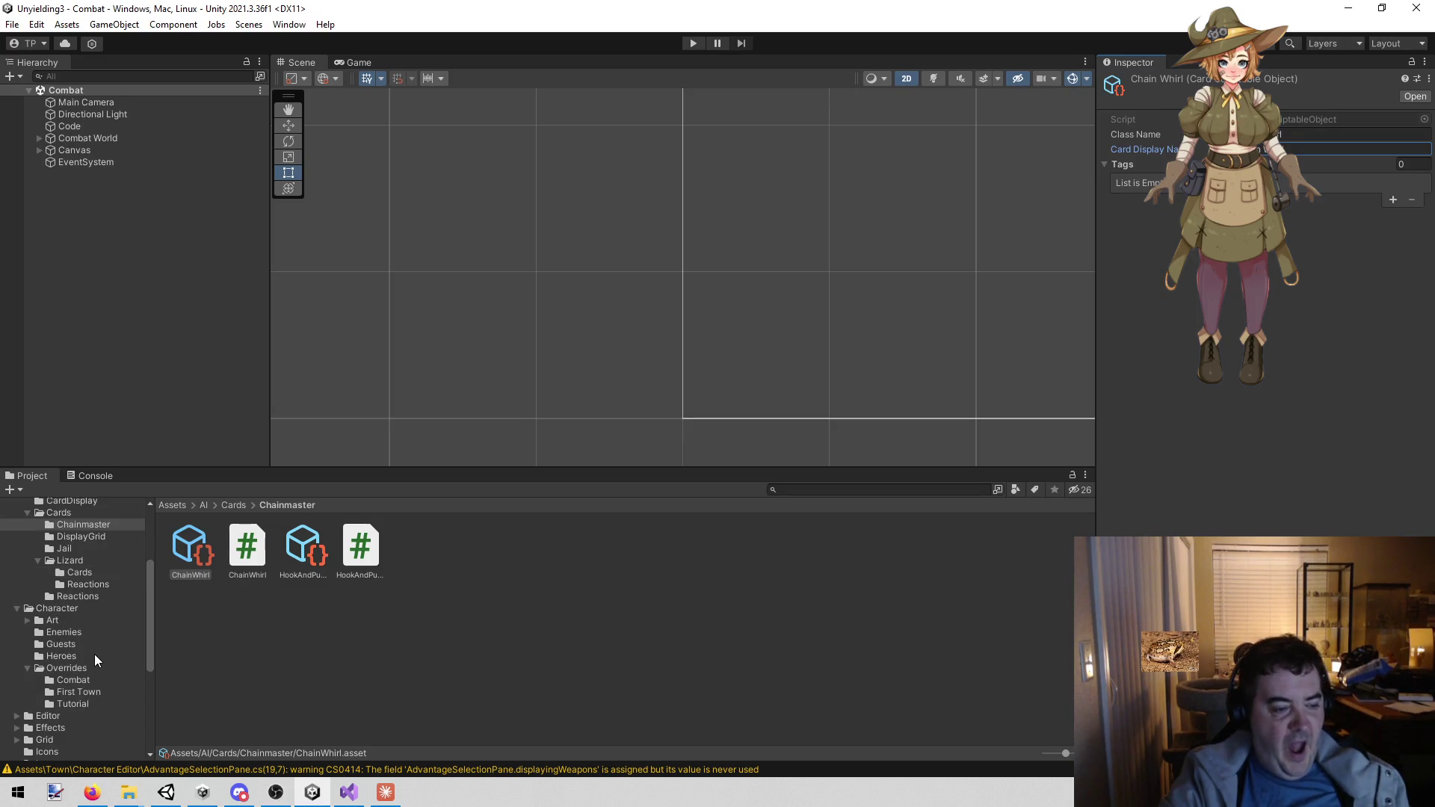
{"action": "left_click", "coordinate": [352, 790]}
{"action": "scroll", "coordinate": [665, 487], "scroll_direction": "down", "scroll_amount": 20}
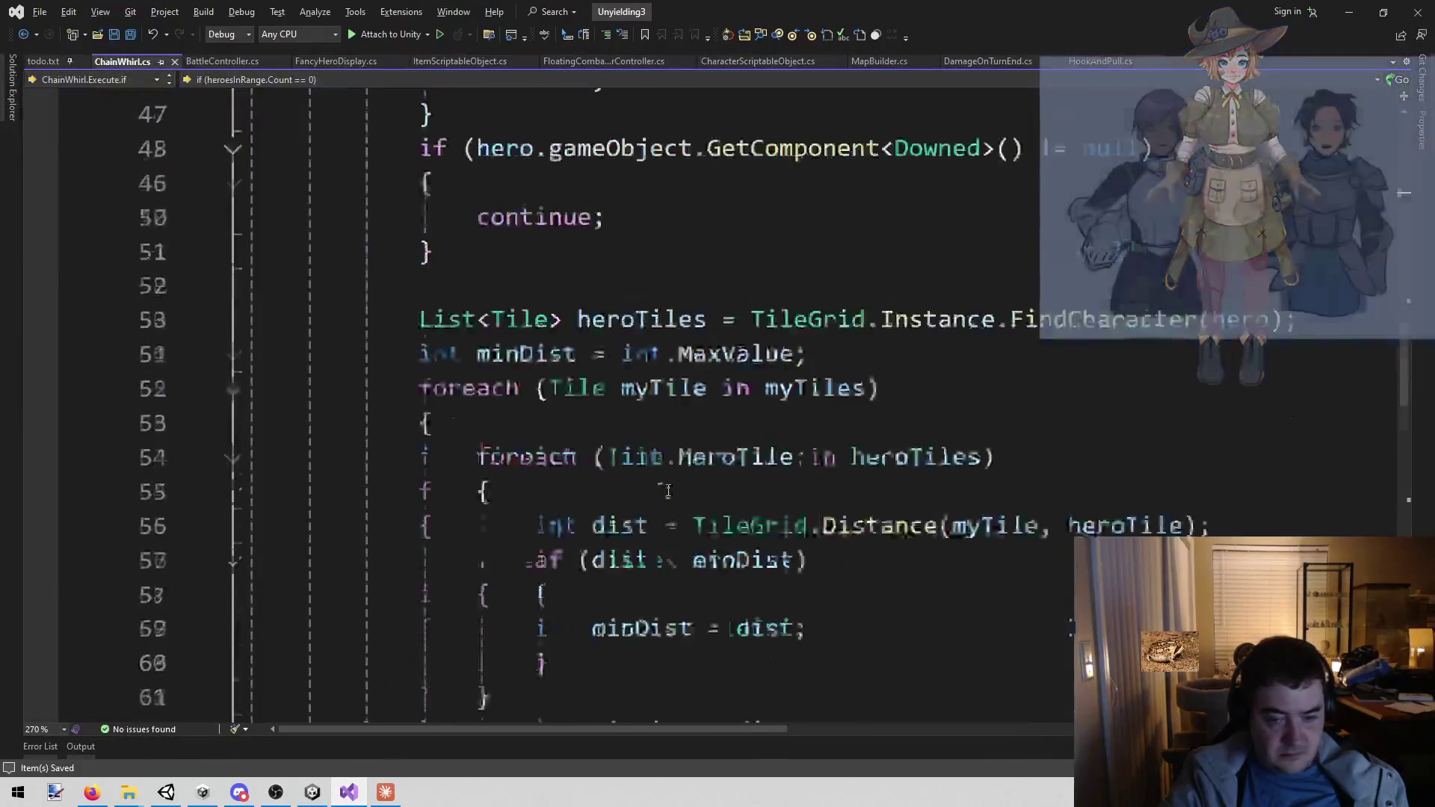
- Replace 'draw the next card' on line 102 with 'play a Hook'N'Pull card' and save the script
{"action": "scroll", "coordinate": [669, 461], "scroll_direction": "up", "scroll_amount": 3}
{"action": "scroll", "coordinate": [669, 461], "scroll_direction": "up", "scroll_amount": 3}
{"action": "left_click", "coordinate": [993, 516]}
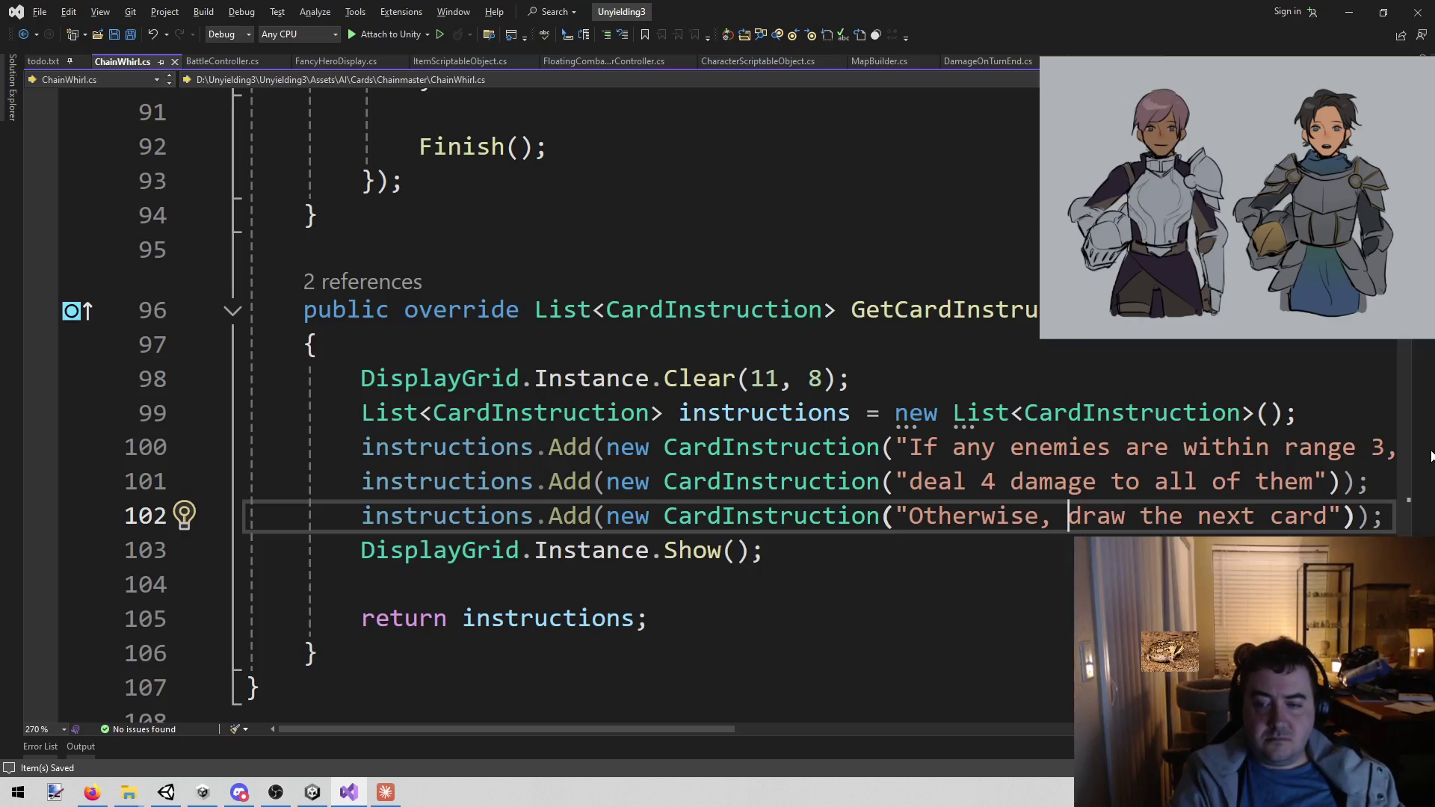
{"action": "left_click_drag", "start_coordinate": [1067, 515], "coordinate": [1329, 516]}
{"action": "type", "text": "play a c"}
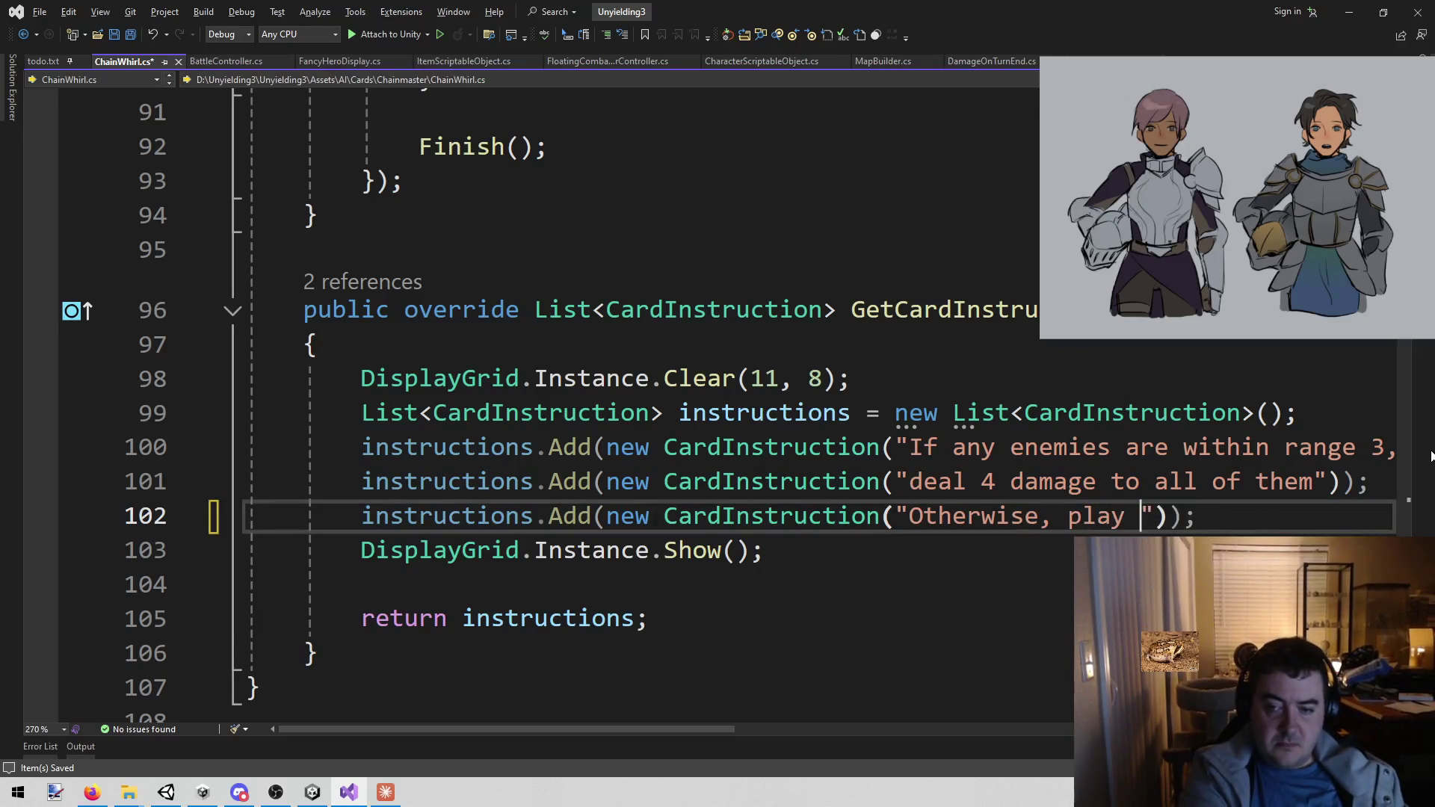
{"action": "key", "text": "BackSpace"}
{"action": "type", "text": "Hook"}
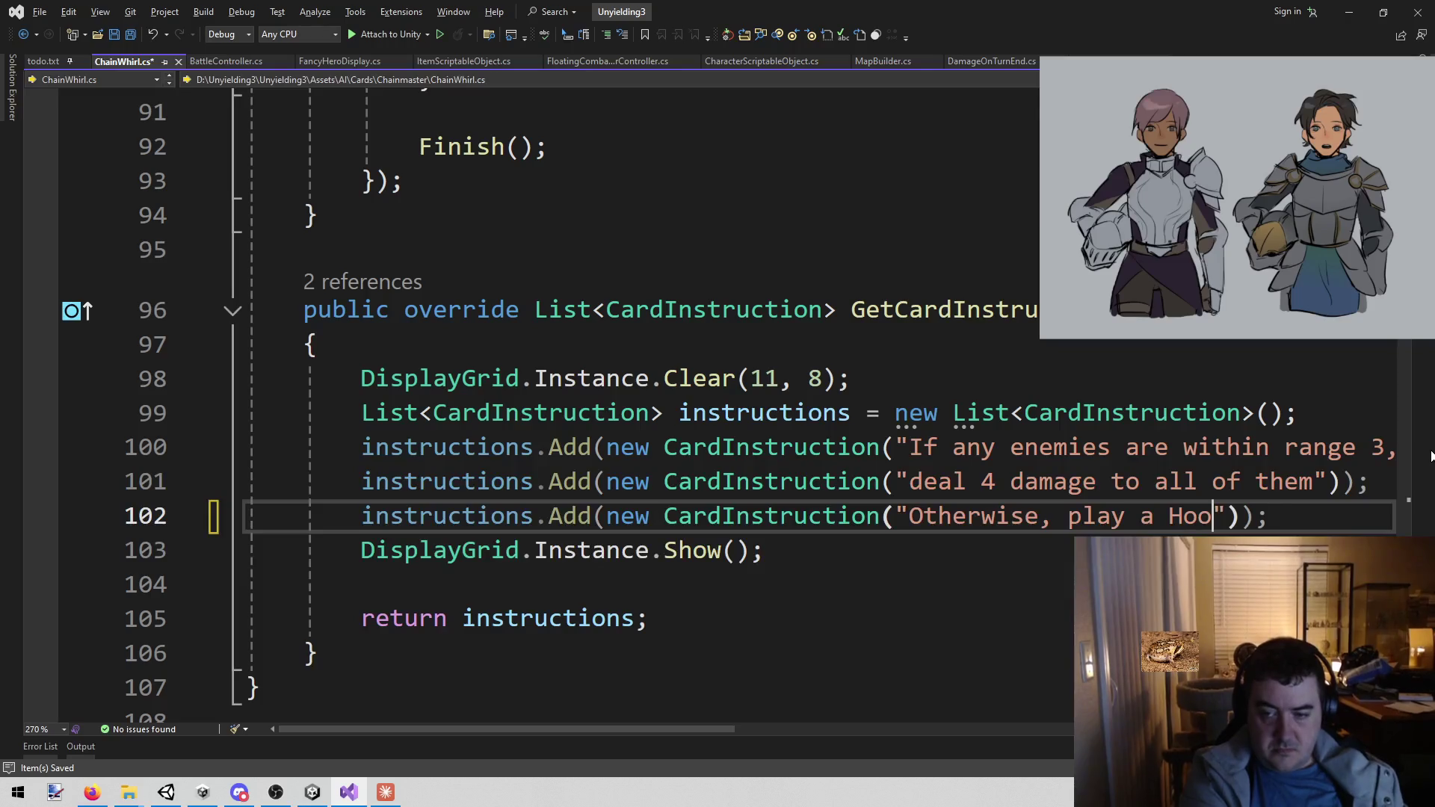
{"action": "type", "text": "'n'"}
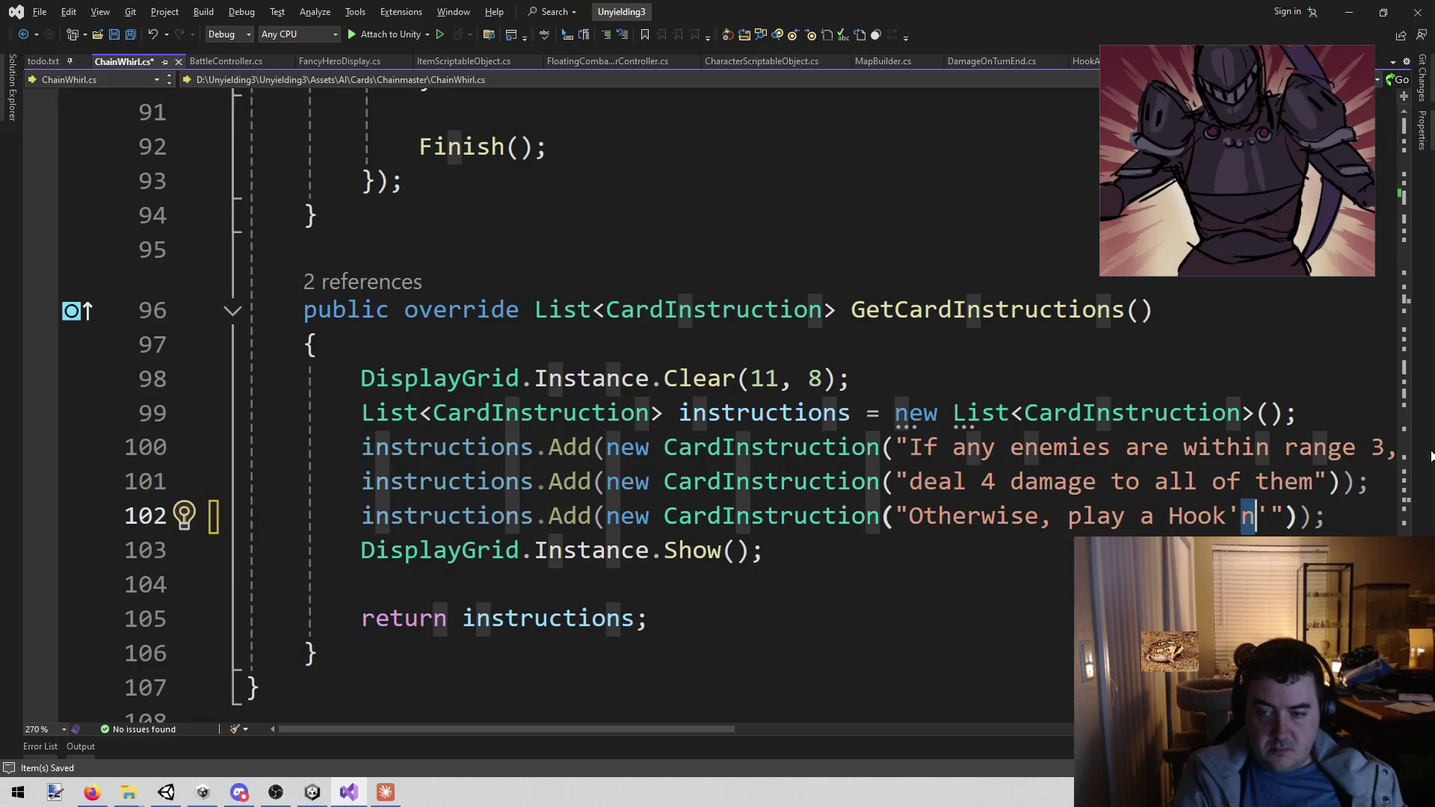
{"action": "key", "text": "Delete"}
{"action": "type", "text": "N"}
{"action": "key", "text": "Right"}
{"action": "type", "text": "Pull ca"}
{"action": "key", "text": "BackSpace"}
{"action": "key", "text": "BackSpace"}
{"action": "type", "text": "card"}
{"action": "key", "text": "ctrl+s"}
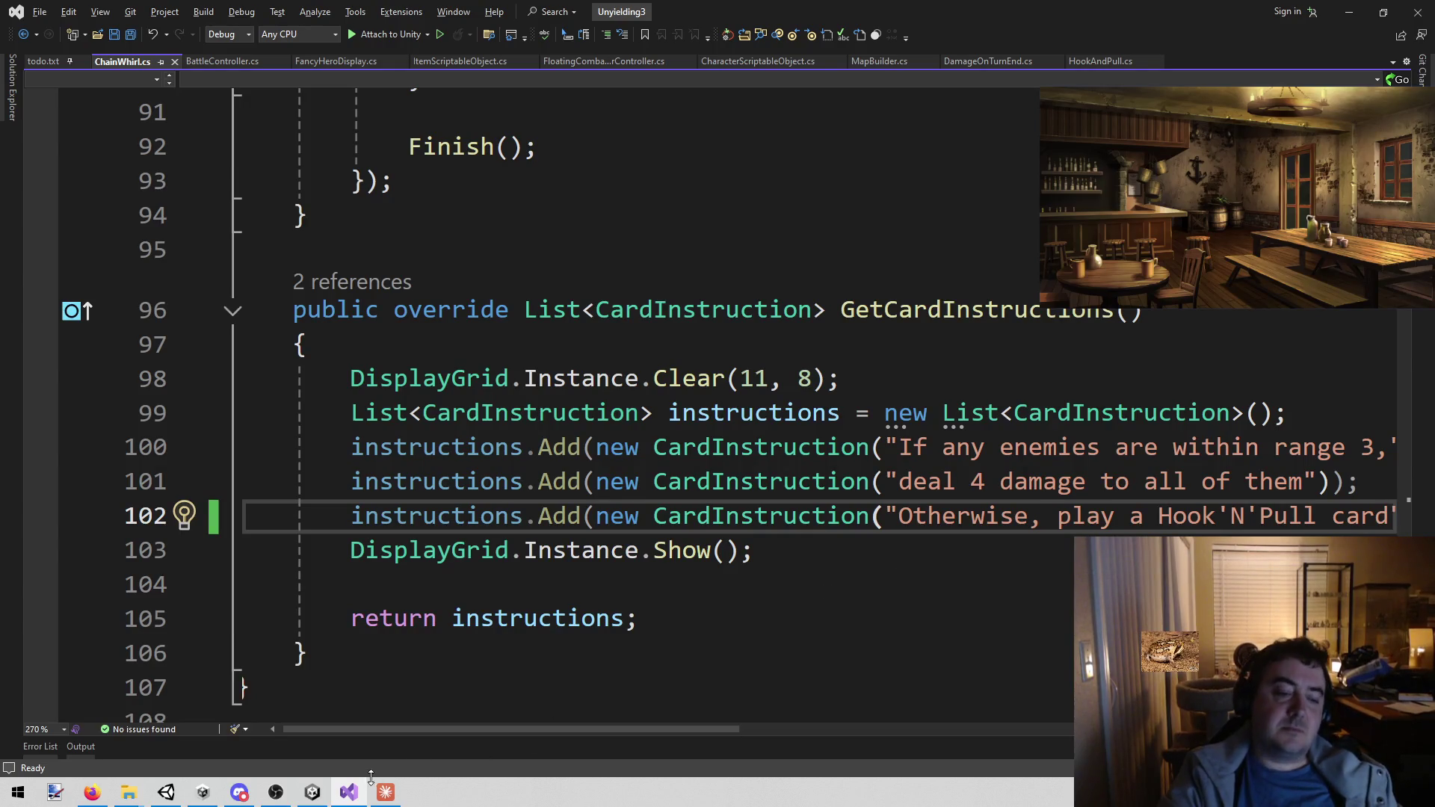
- Bring the Unity editor back to the front from the taskbar
{"action": "mouse_move", "coordinate": [250, 795]}
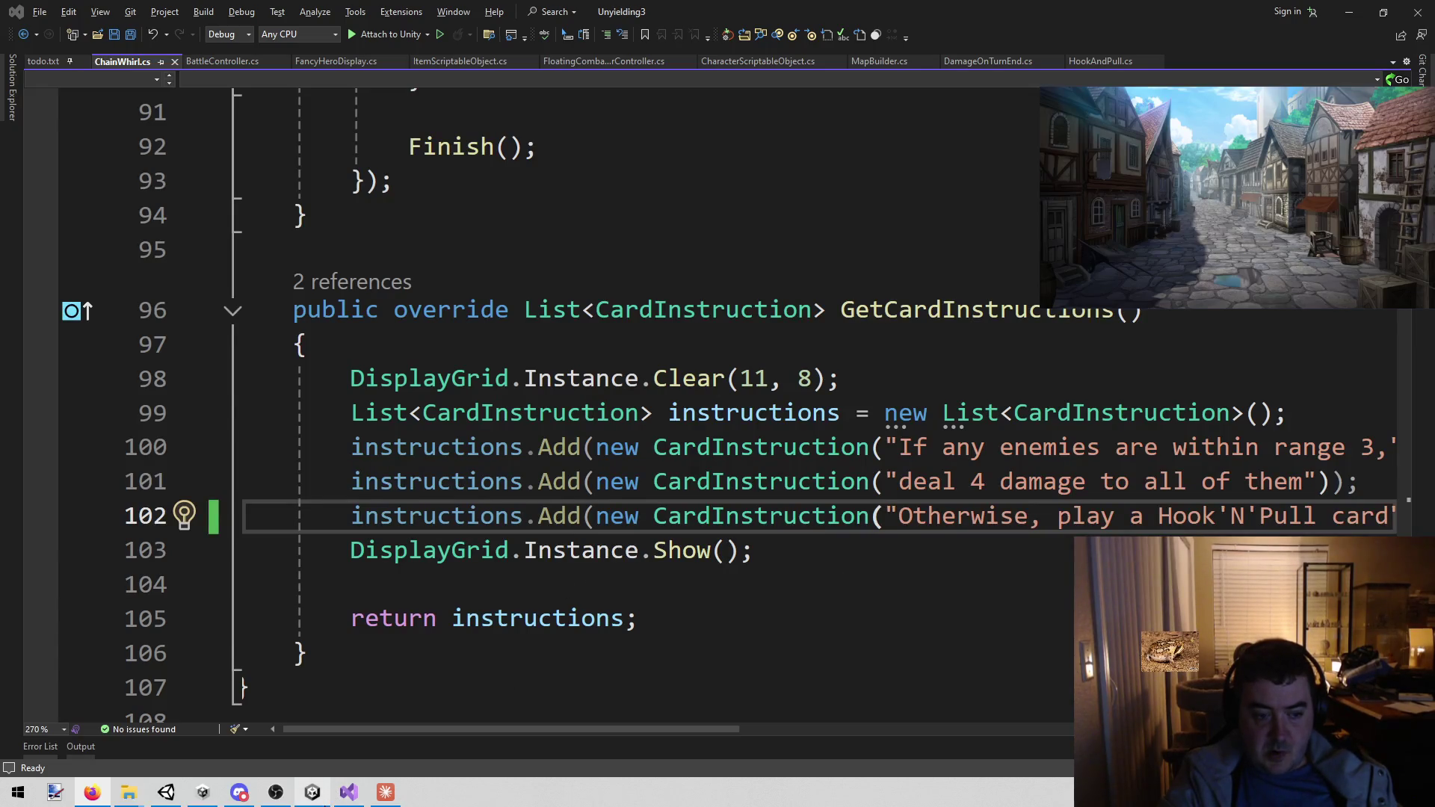
{"action": "mouse_move", "coordinate": [312, 792]}
{"action": "left_click", "coordinate": [280, 684]}
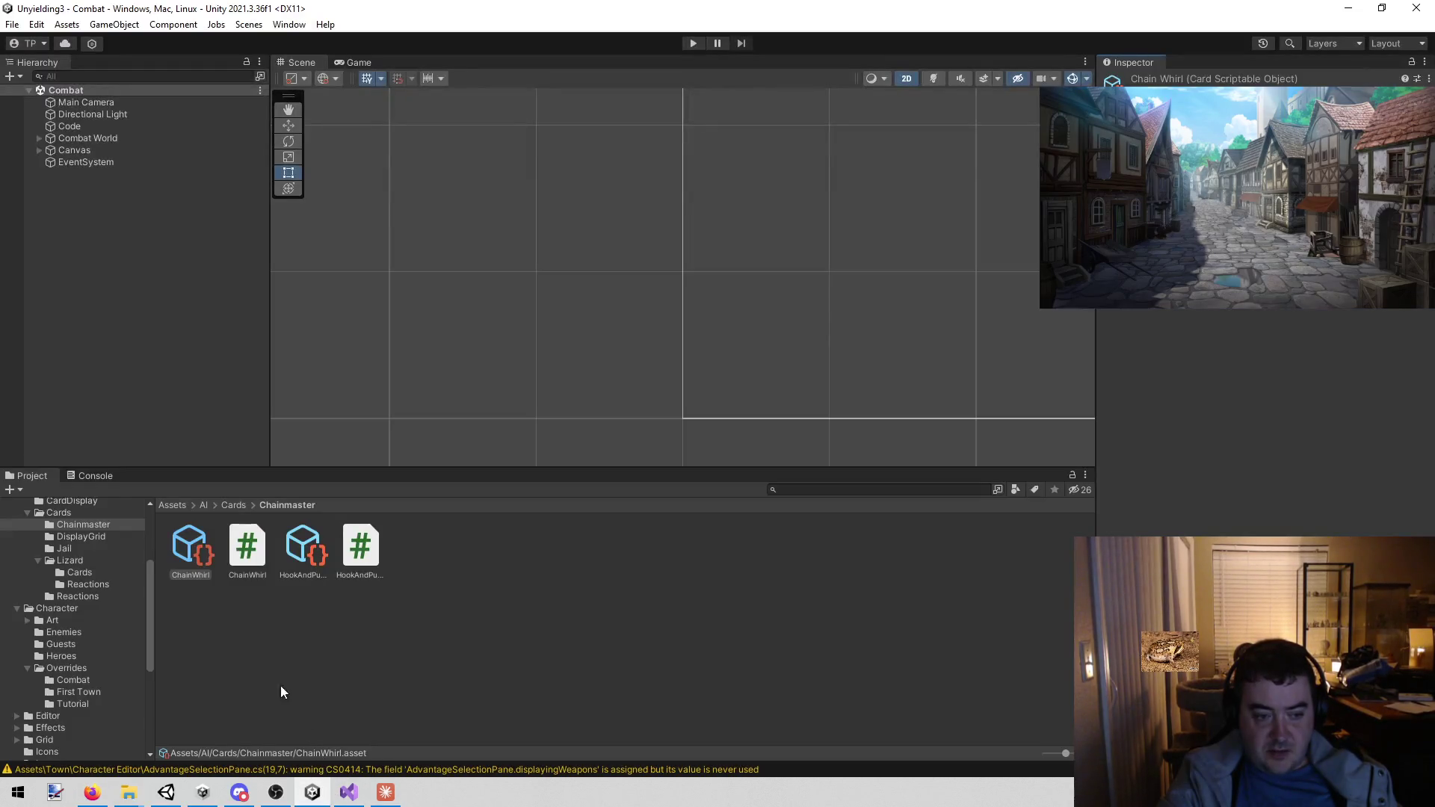
- Find the Chainmaster asset by searching 'chainm' and set its first card to ChainWhirl
{"action": "left_click", "coordinate": [881, 490]}
{"action": "type", "text": "chainm"}
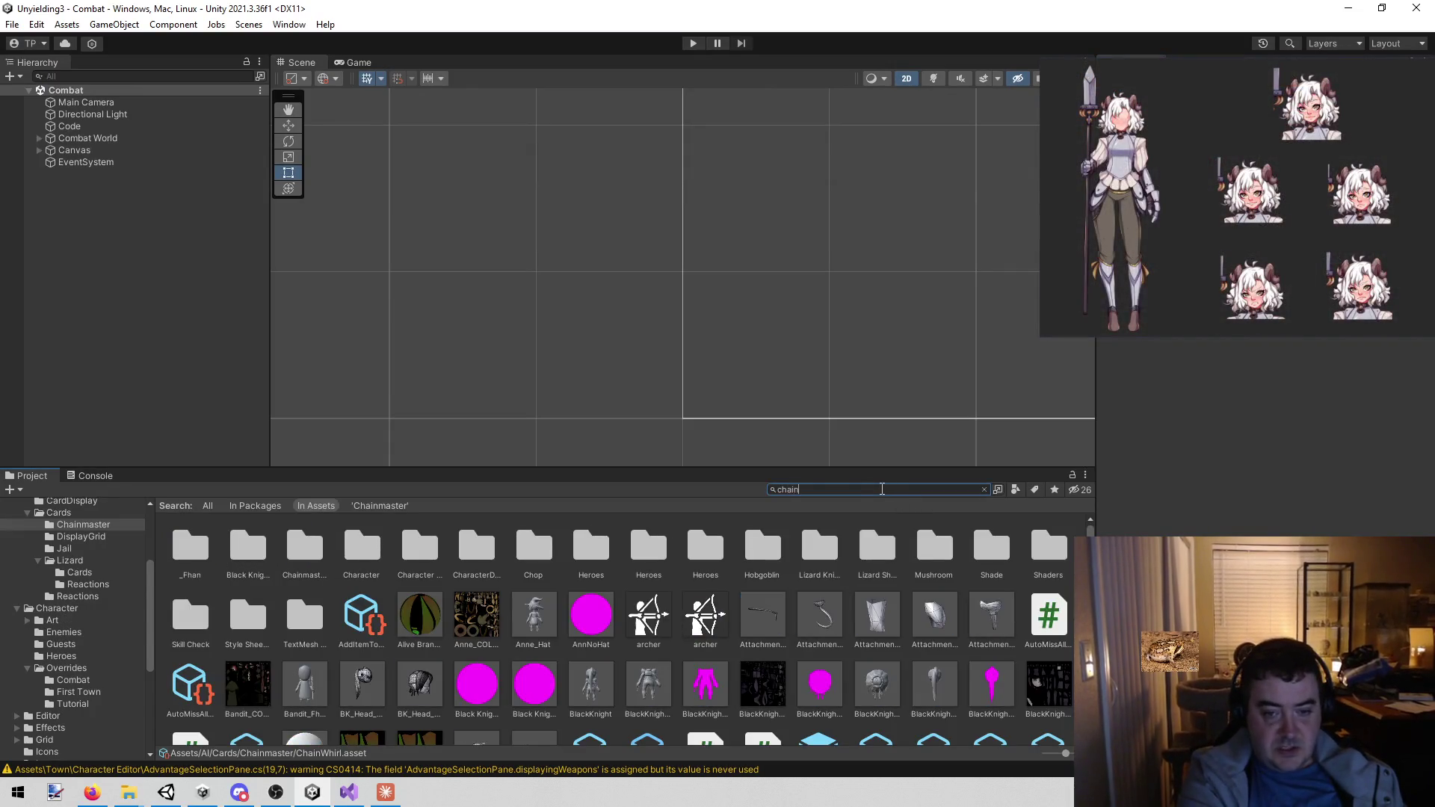
{"action": "left_click", "coordinate": [247, 552]}
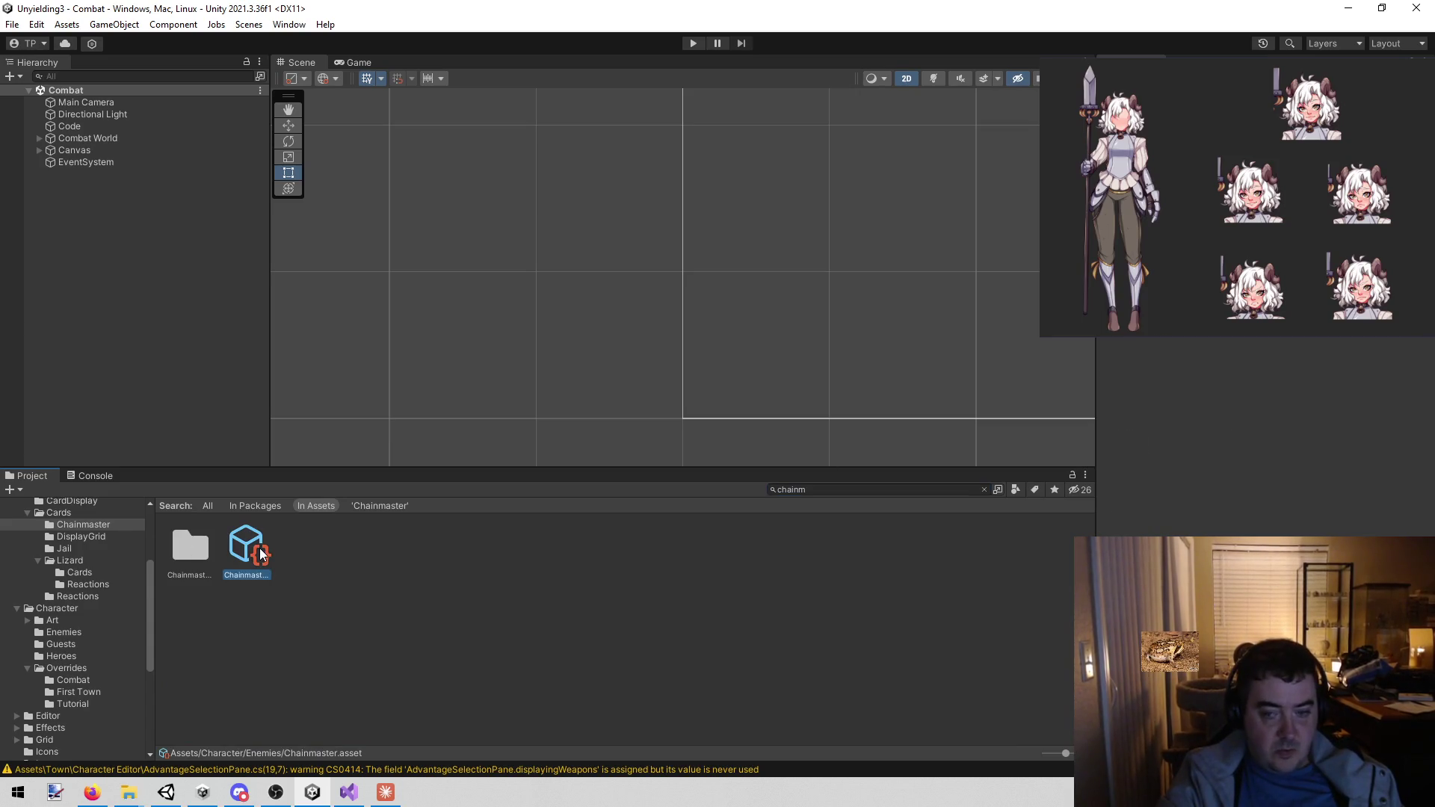
{"action": "left_click", "coordinate": [1420, 482]}
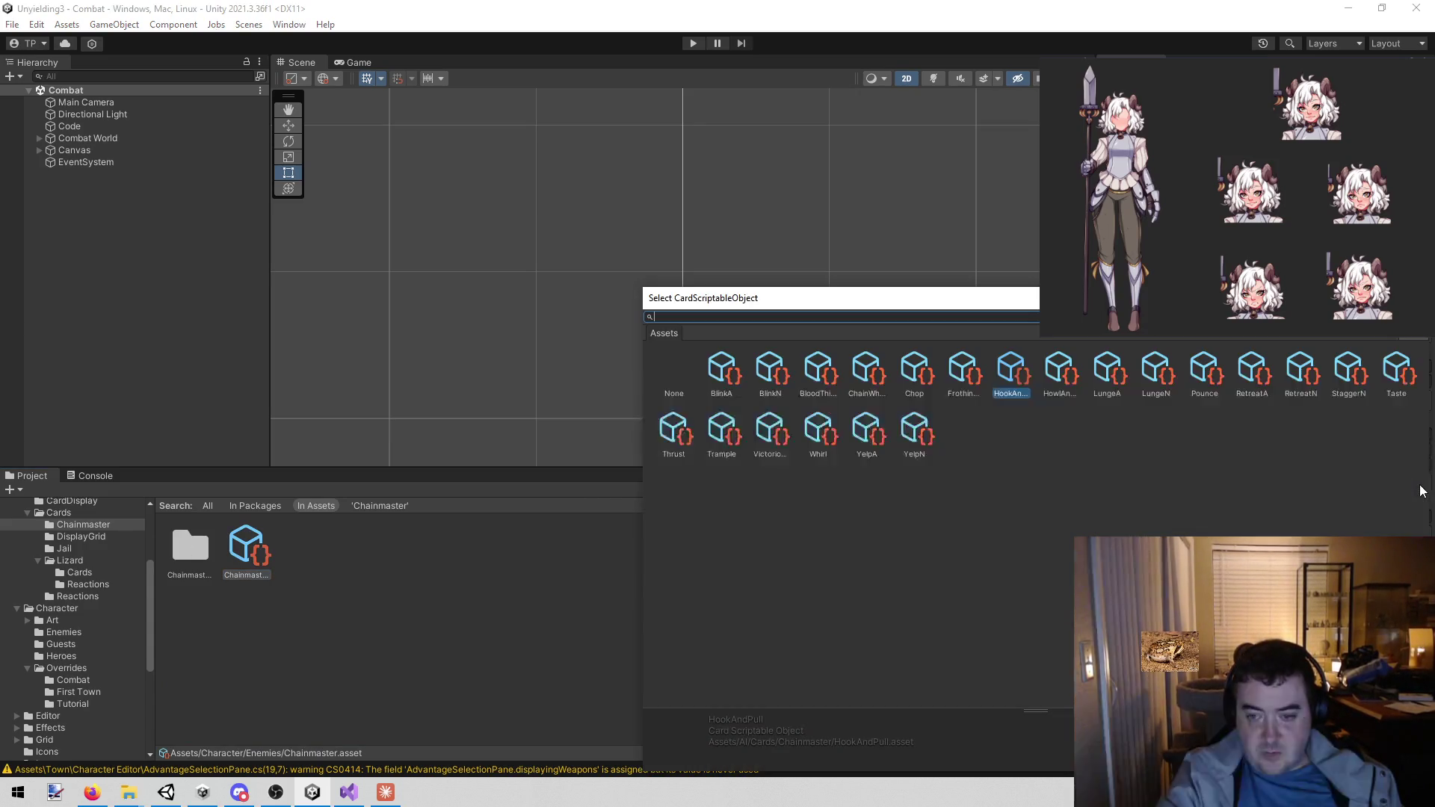
{"action": "type", "text": "chainw"}
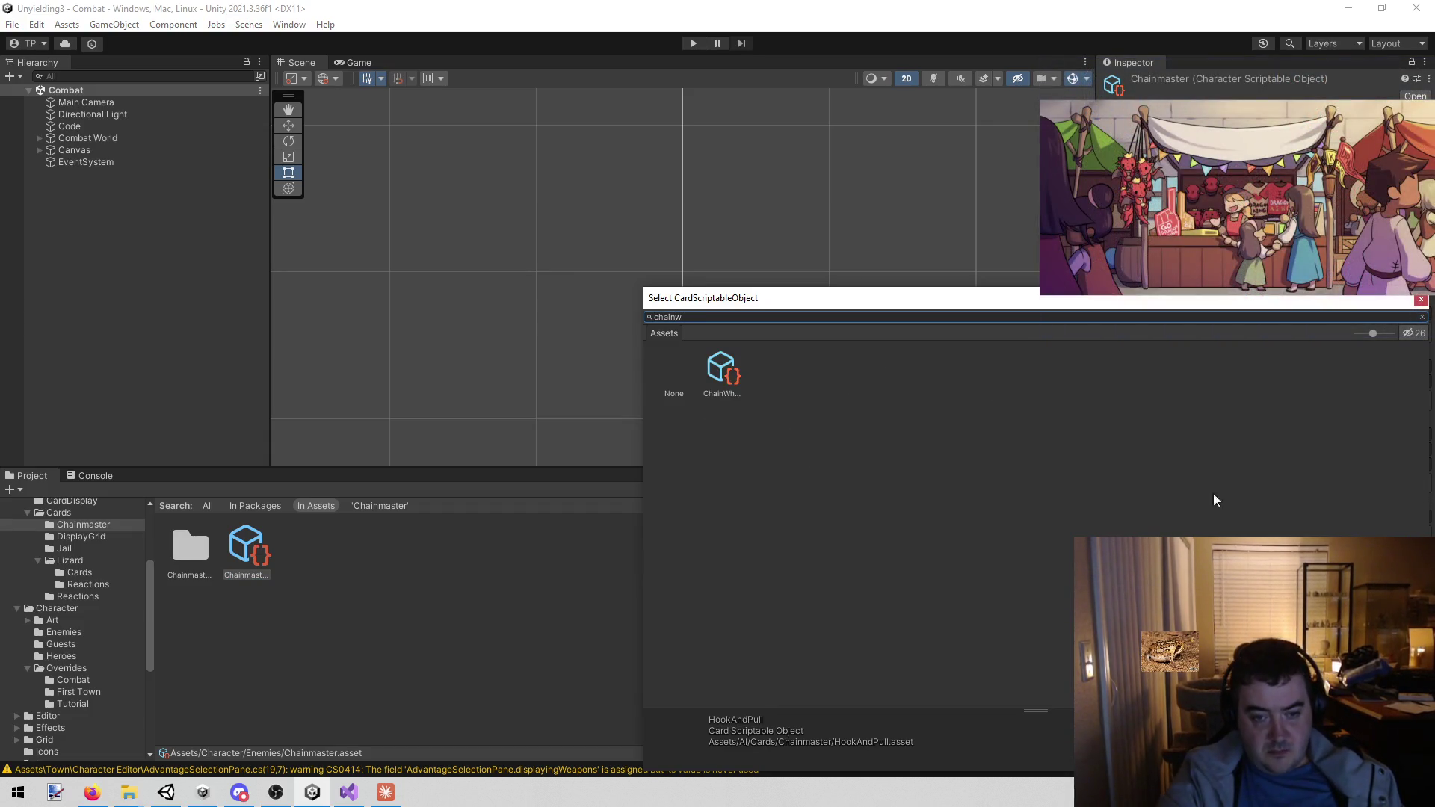
{"action": "double_click", "coordinate": [722, 373]}
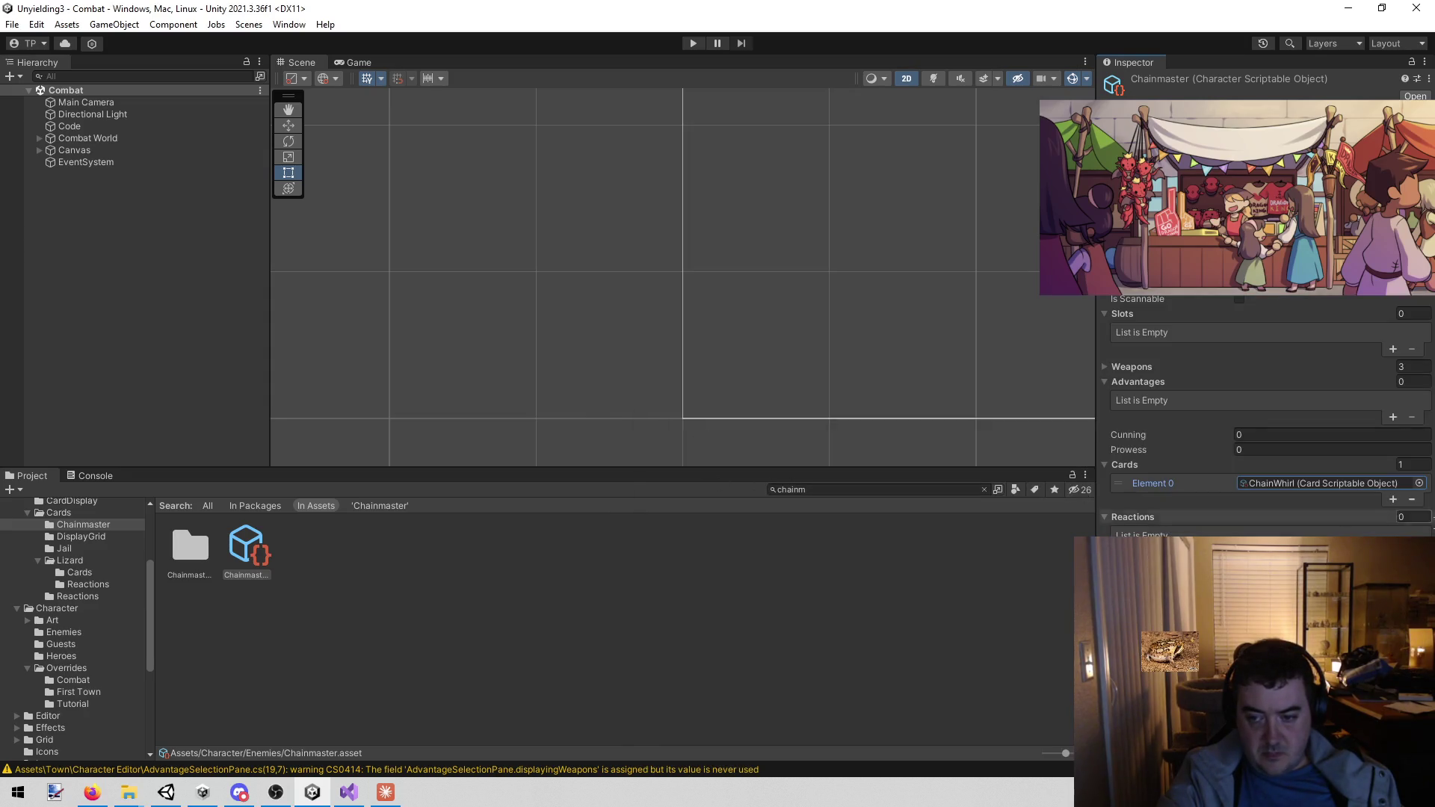
- Add a second Cards slot to Chainmaster and fill it with HookAndPull
{"action": "left_click", "coordinate": [1392, 499]}
{"action": "left_click", "coordinate": [1418, 500]}
{"action": "type", "text": "hook"}
{"action": "double_click", "coordinate": [721, 371]}
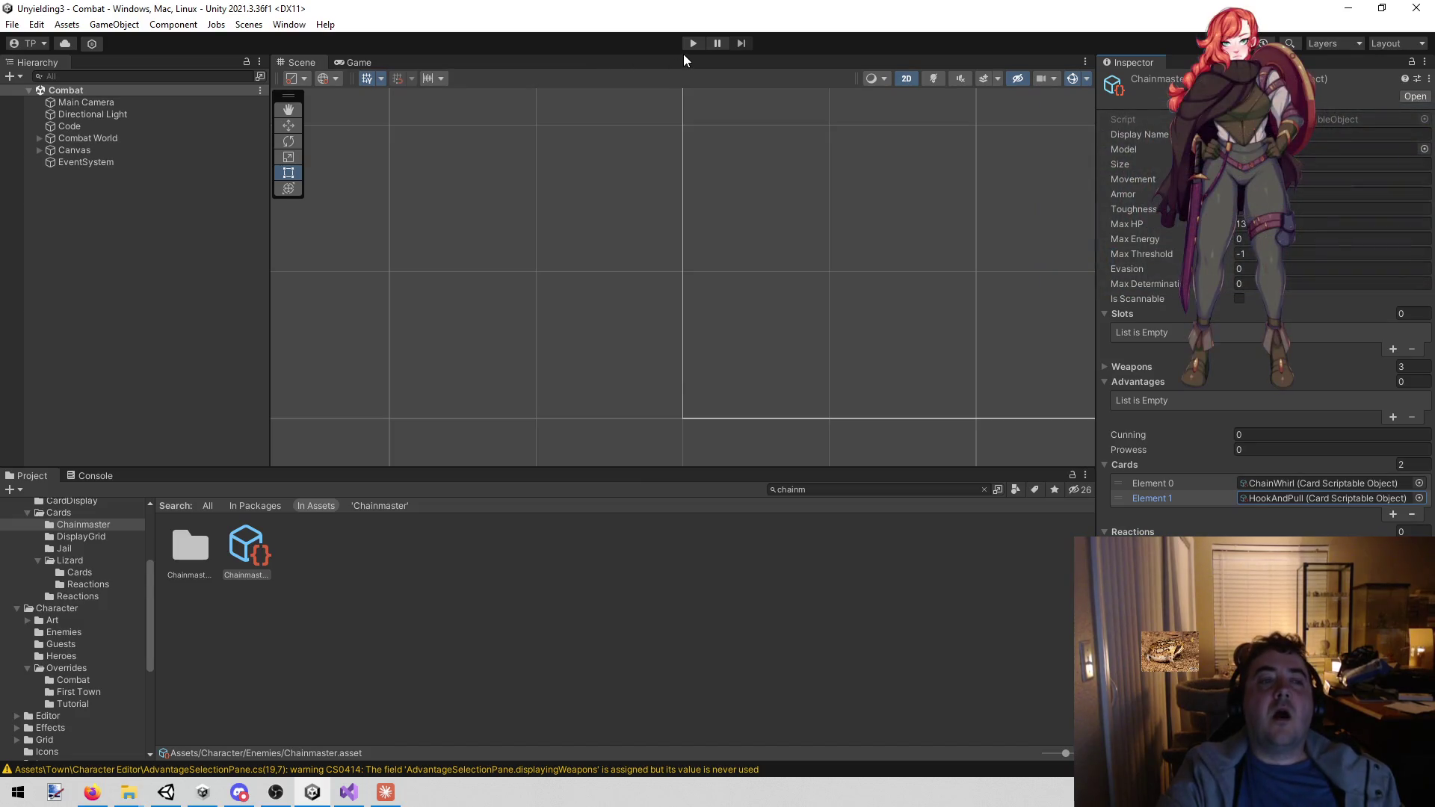
- Playtest the combat scene, ending turns until the Chainmaster acts, then stop
{"action": "left_click", "coordinate": [690, 41]}
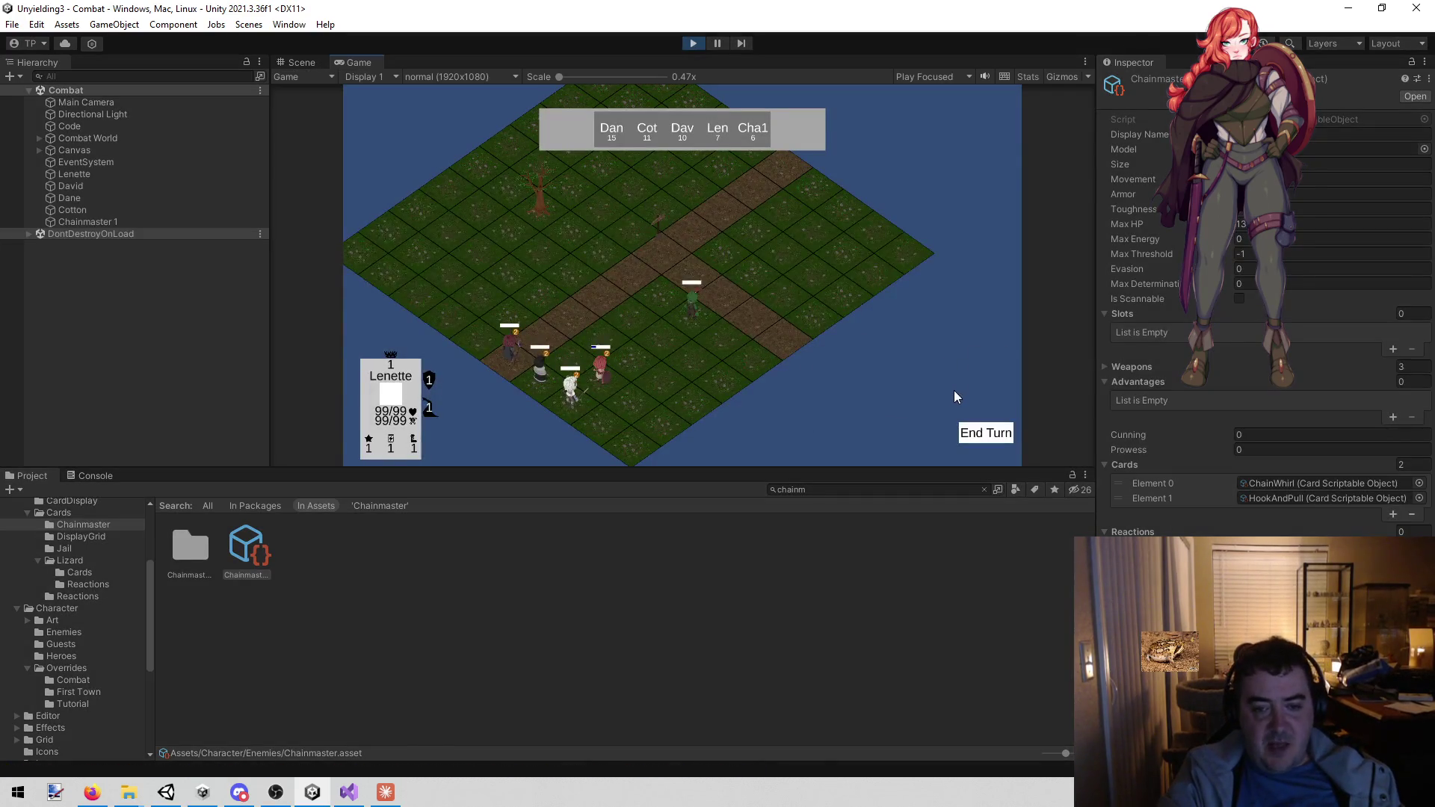
{"action": "left_click", "coordinate": [985, 437]}
{"action": "left_click", "coordinate": [984, 434]}
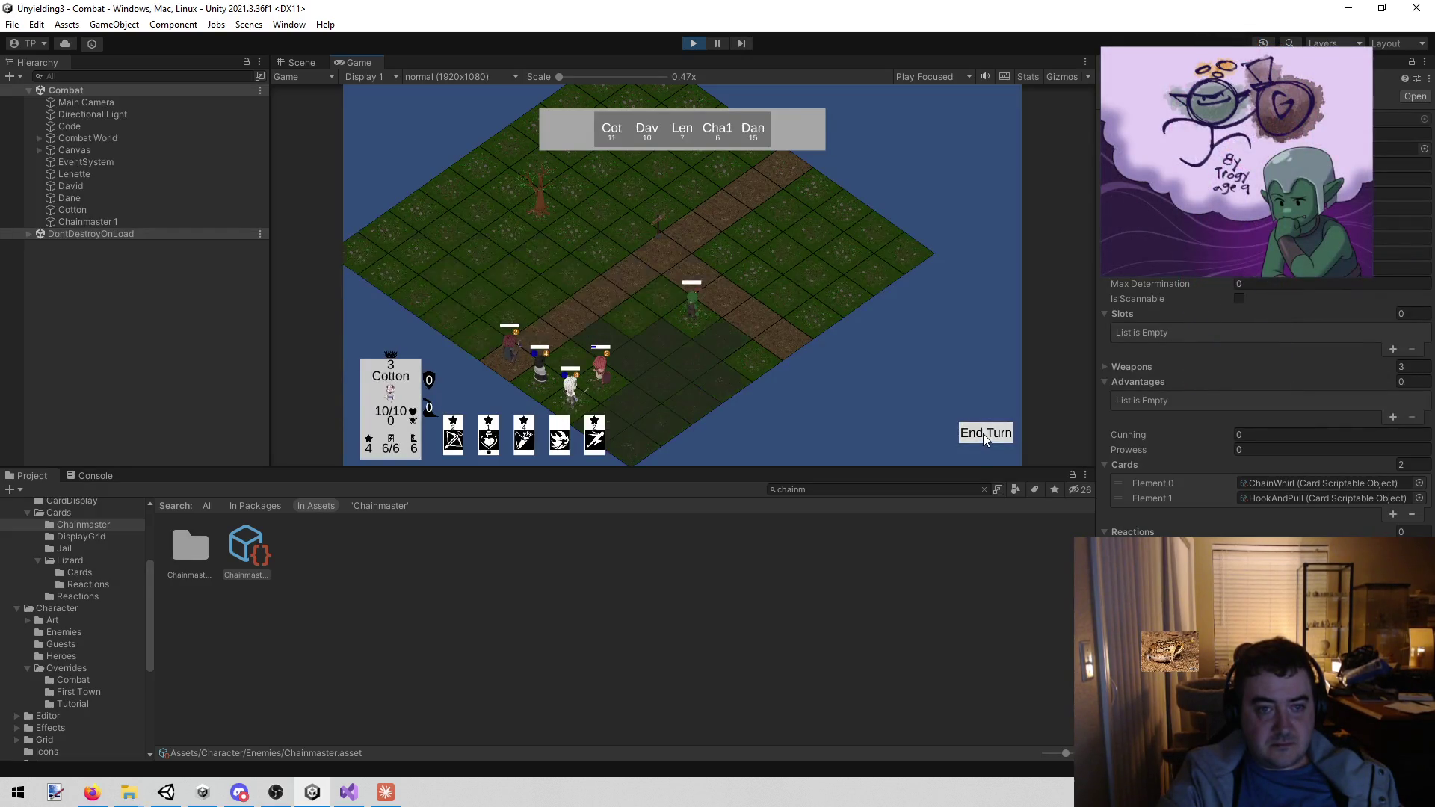
{"action": "left_click", "coordinate": [984, 434]}
{"action": "left_click", "coordinate": [983, 433]}
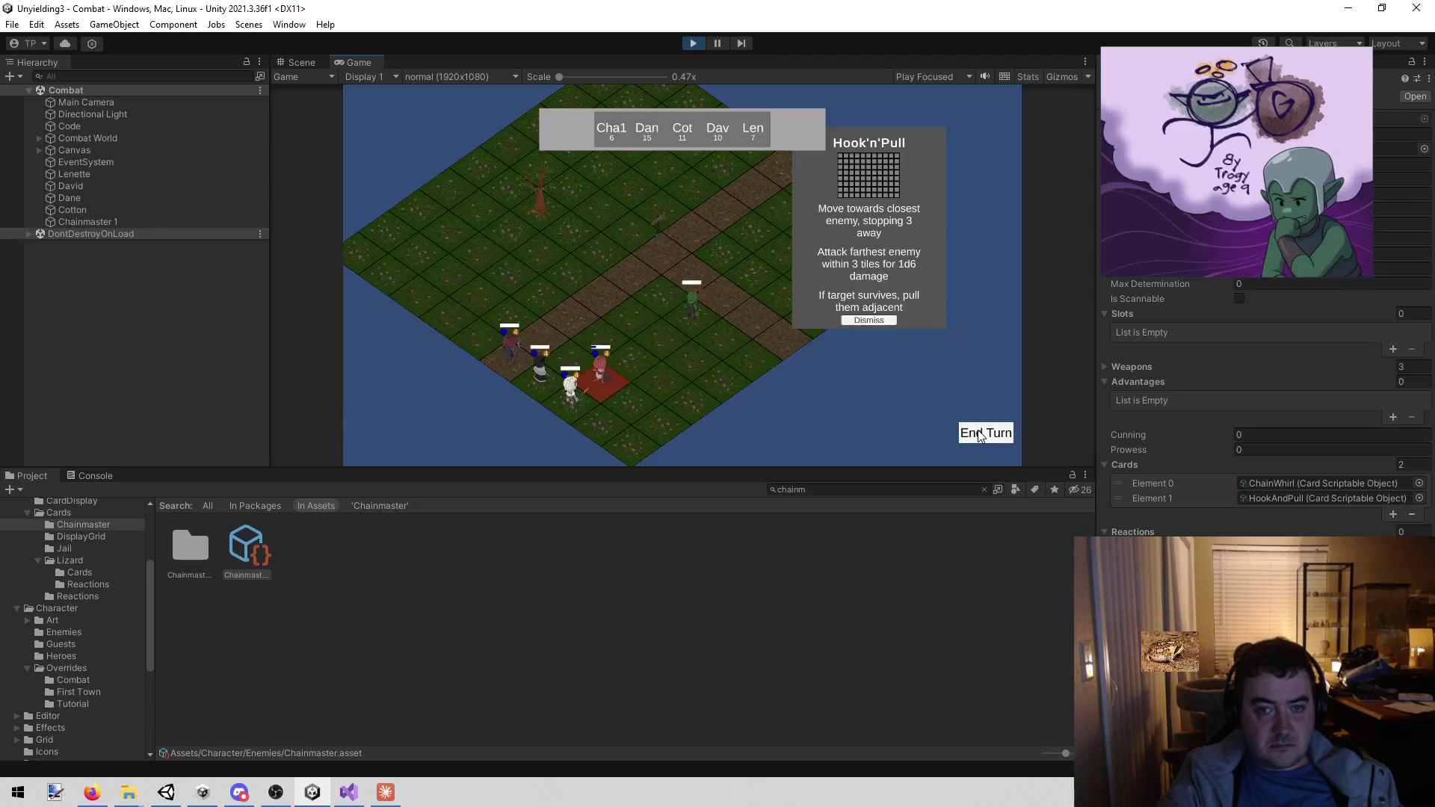
{"action": "left_click", "coordinate": [698, 44]}
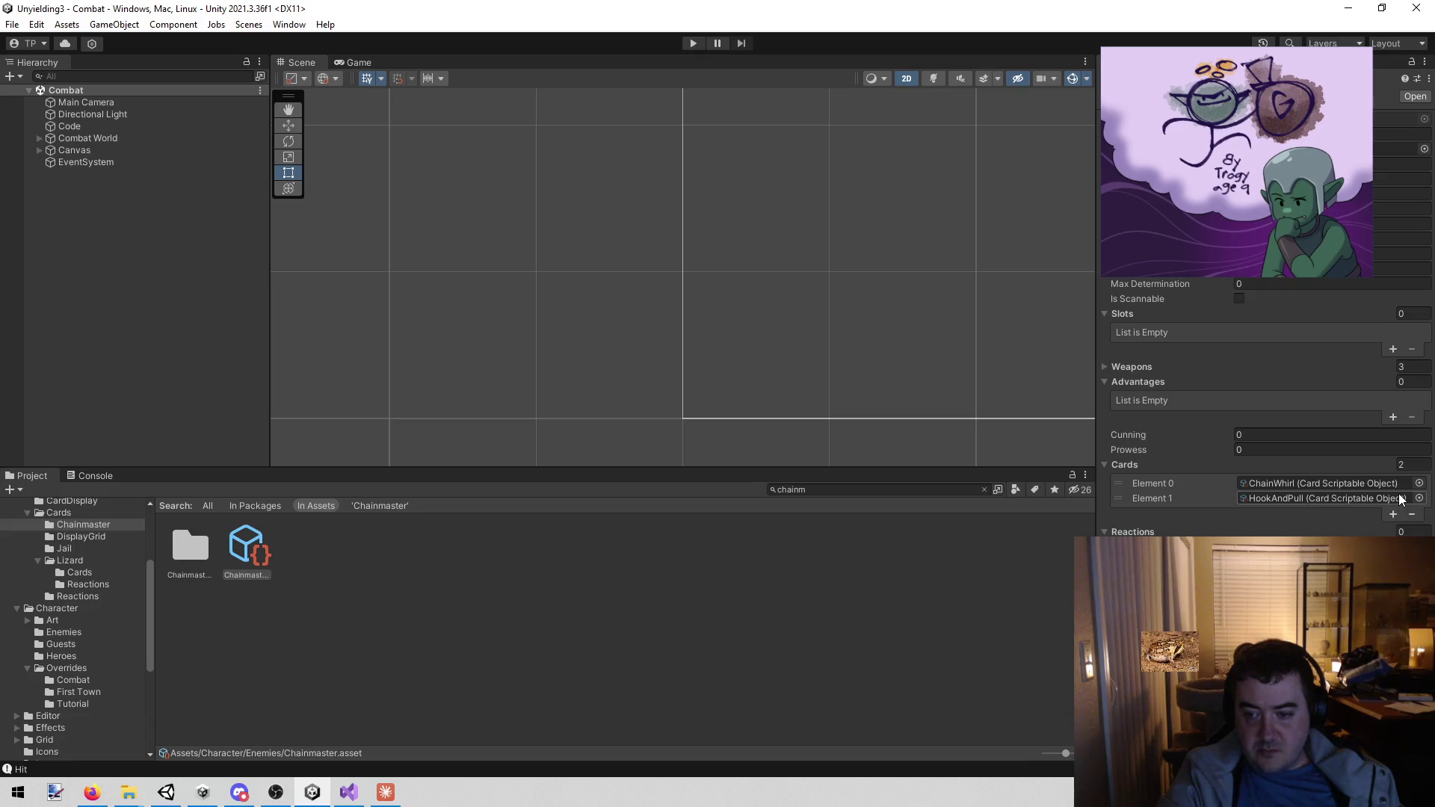
- Reorder Chainmaster's deck to HookAndPull, ChainWhirl, ChainWhirl
{"action": "left_click", "coordinate": [1311, 497]}
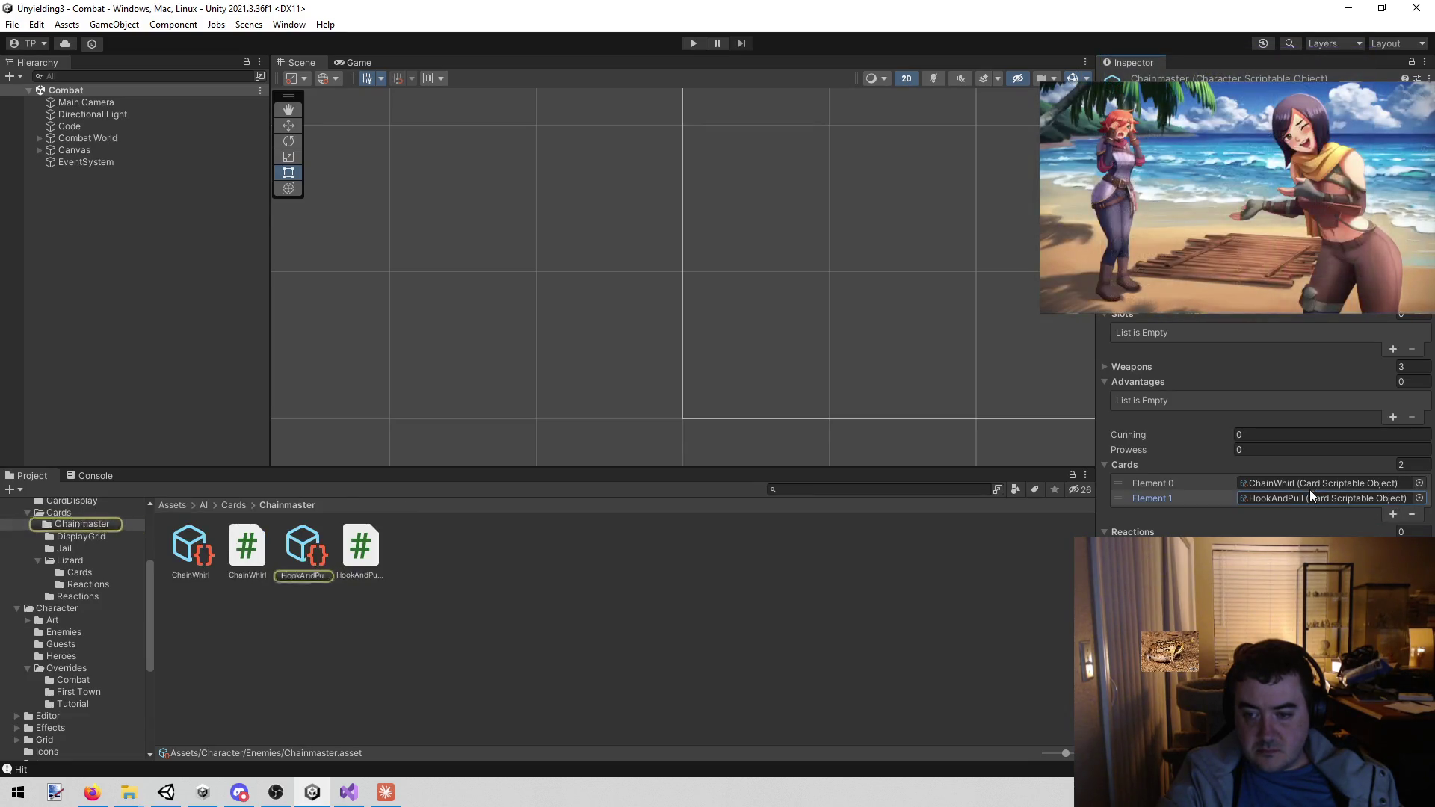
{"action": "left_click_drag", "start_coordinate": [1188, 499], "coordinate": [1182, 484]}
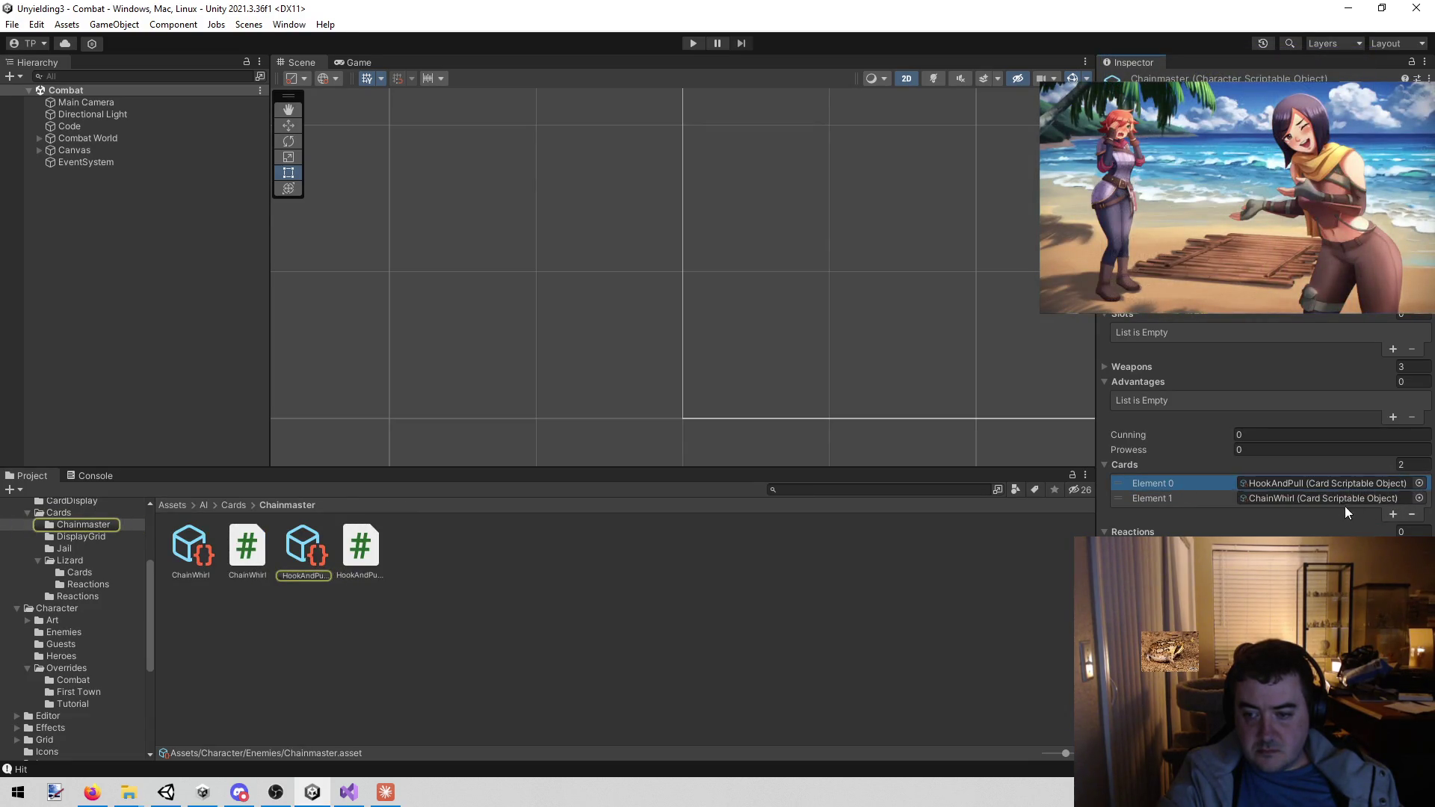
{"action": "left_click", "coordinate": [1391, 515]}
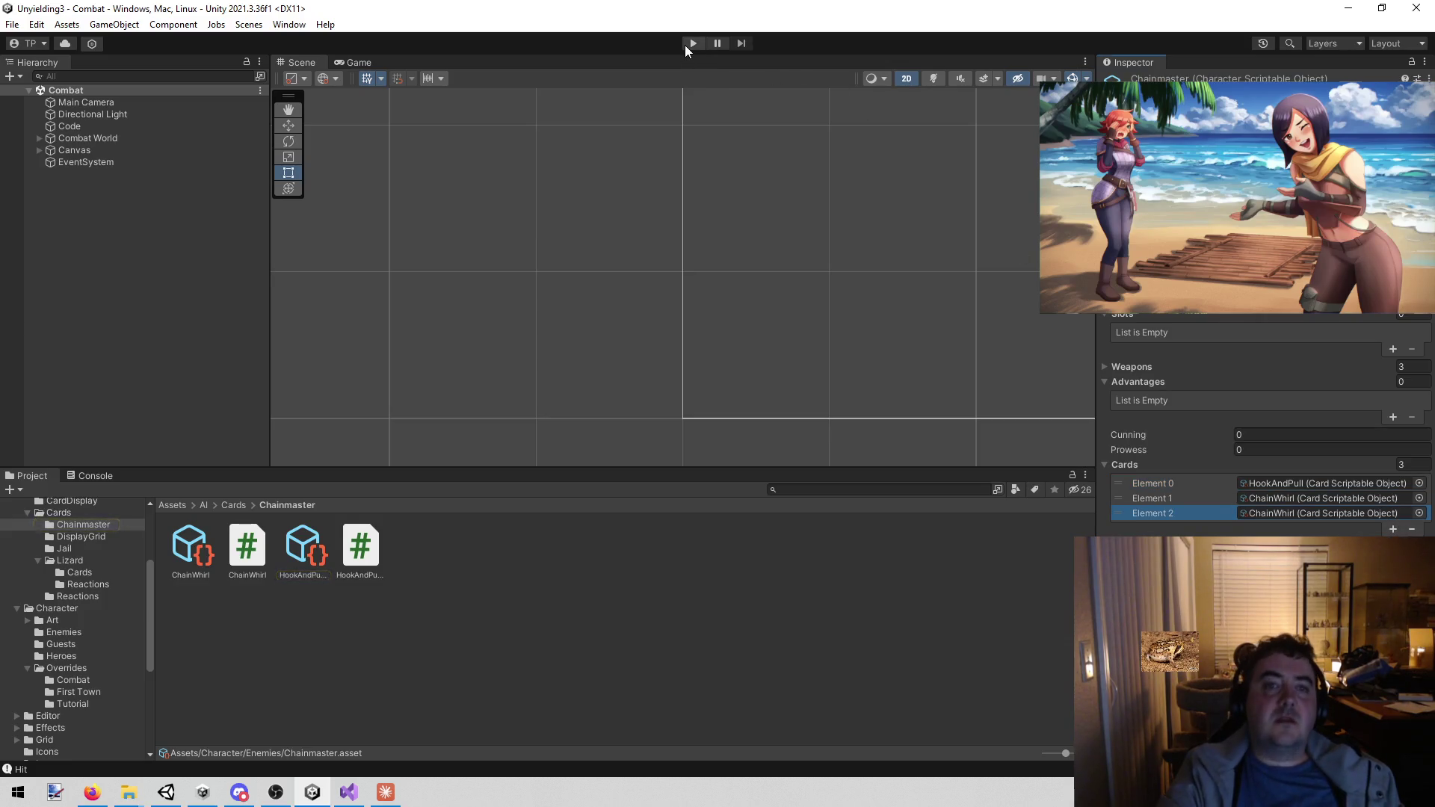
- Playtest again, passing turns until Chainmaster plays Chain Whirl, then switch to Visual Studio
{"action": "left_click", "coordinate": [692, 43]}
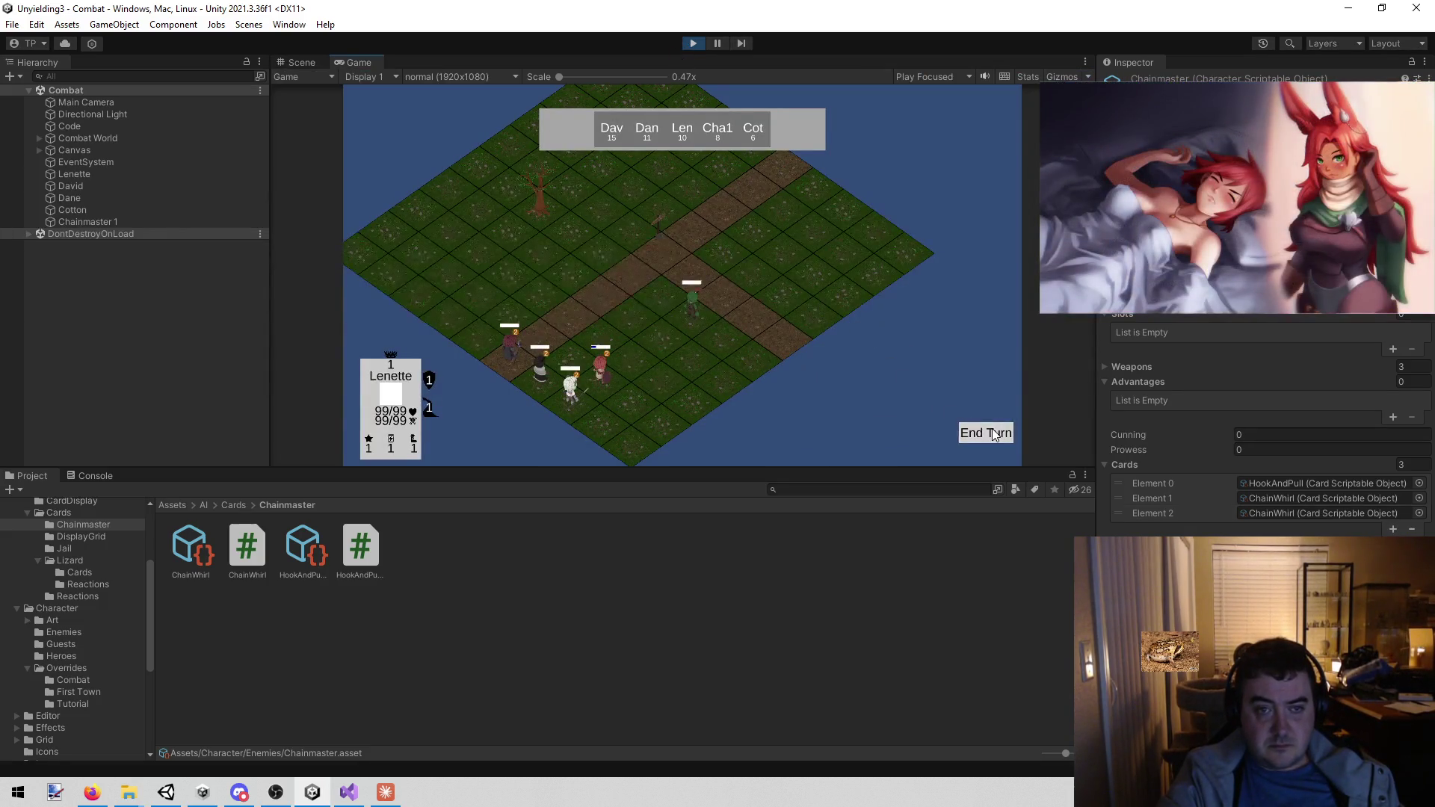
{"action": "left_click", "coordinate": [994, 435]}
{"action": "left_click", "coordinate": [994, 435]}
{"action": "left_click", "coordinate": [993, 435]}
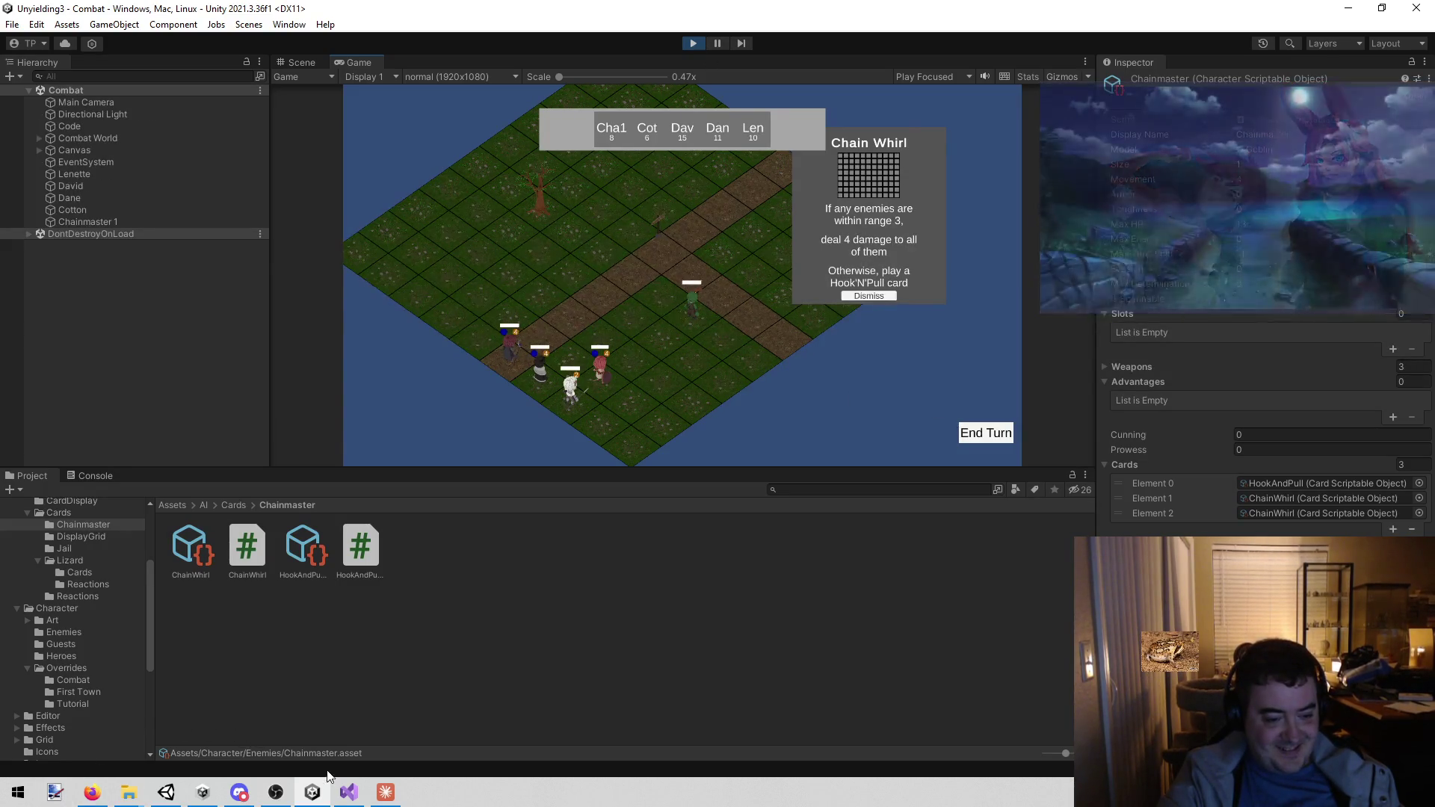
{"action": "left_click", "coordinate": [348, 792]}
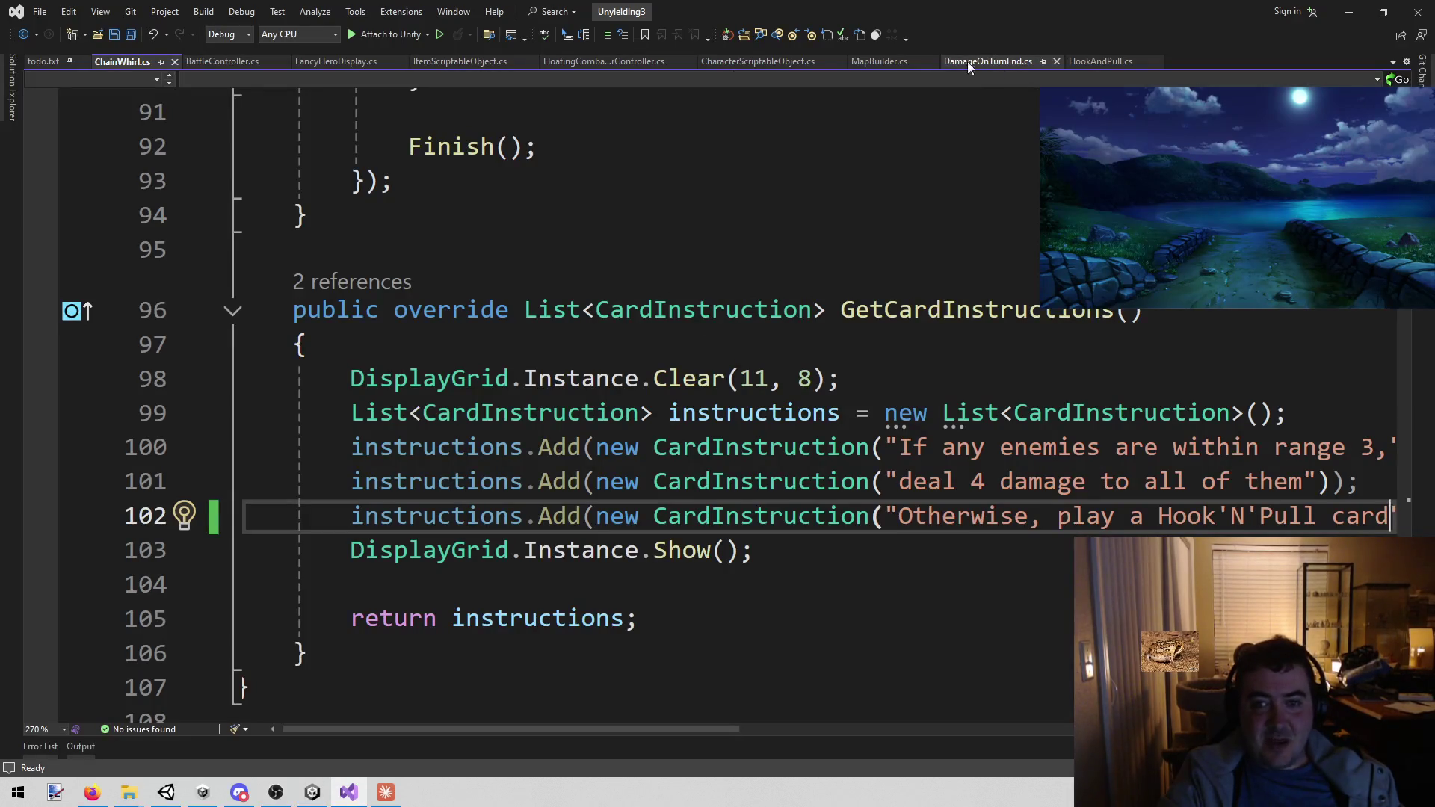
- In MapBuilder.cs, change the Chainmaster spawn from West 4, 2 to West 5, 2, then return to Unity
{"action": "left_click", "coordinate": [847, 62]}
{"action": "left_click", "coordinate": [873, 62]}
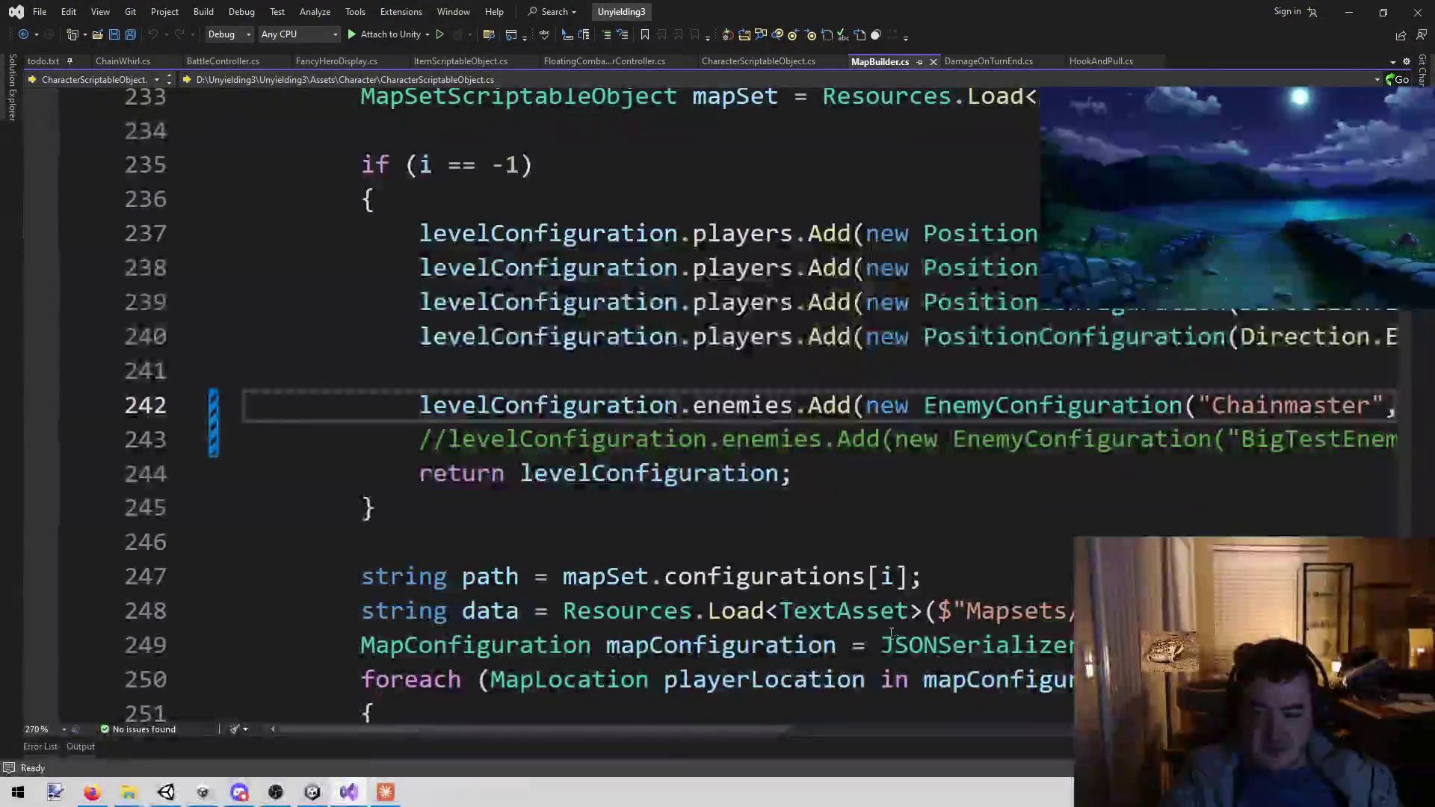
{"action": "scroll", "coordinate": [1017, 432], "scroll_direction": "right", "scroll_amount": 5}
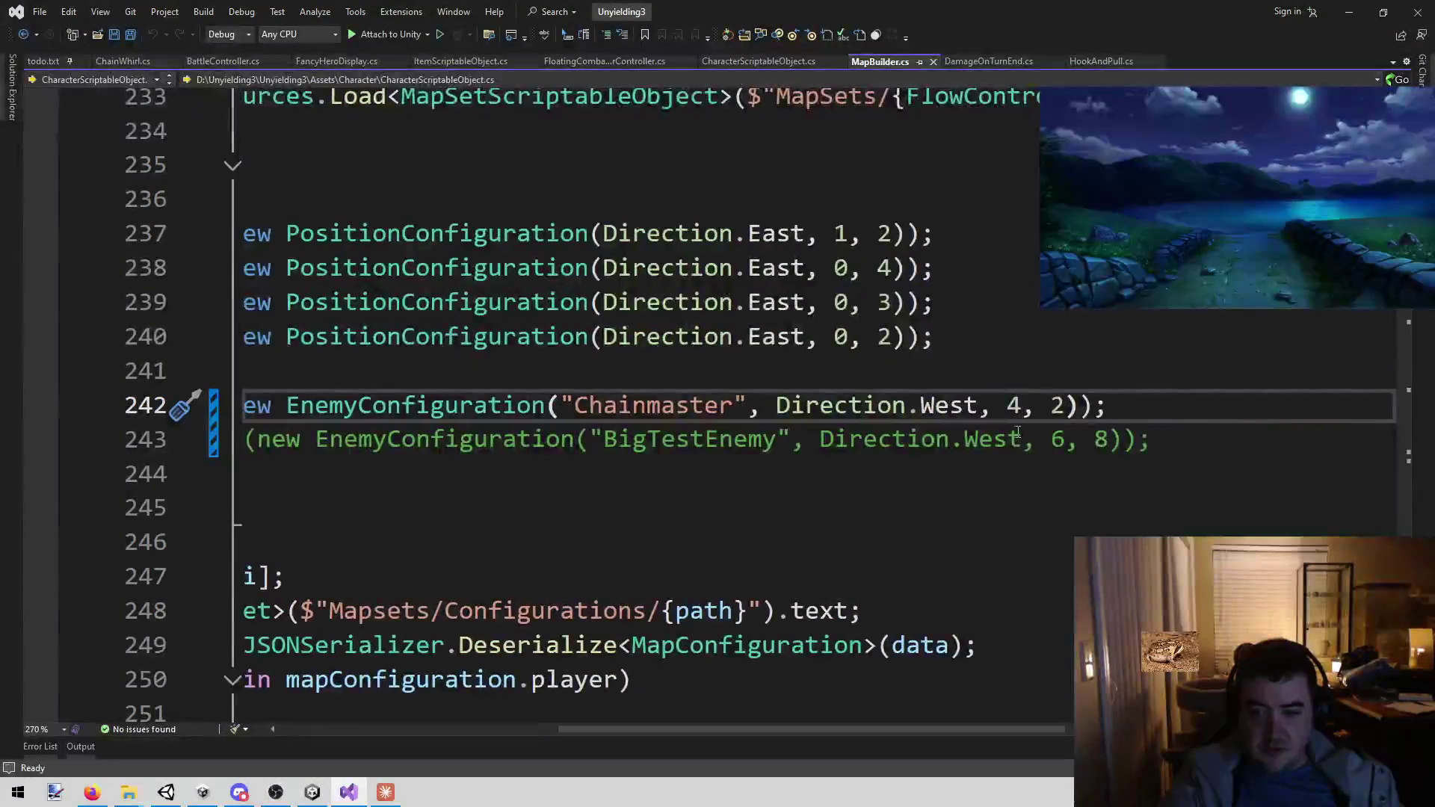
{"action": "double_click", "coordinate": [1015, 404]}
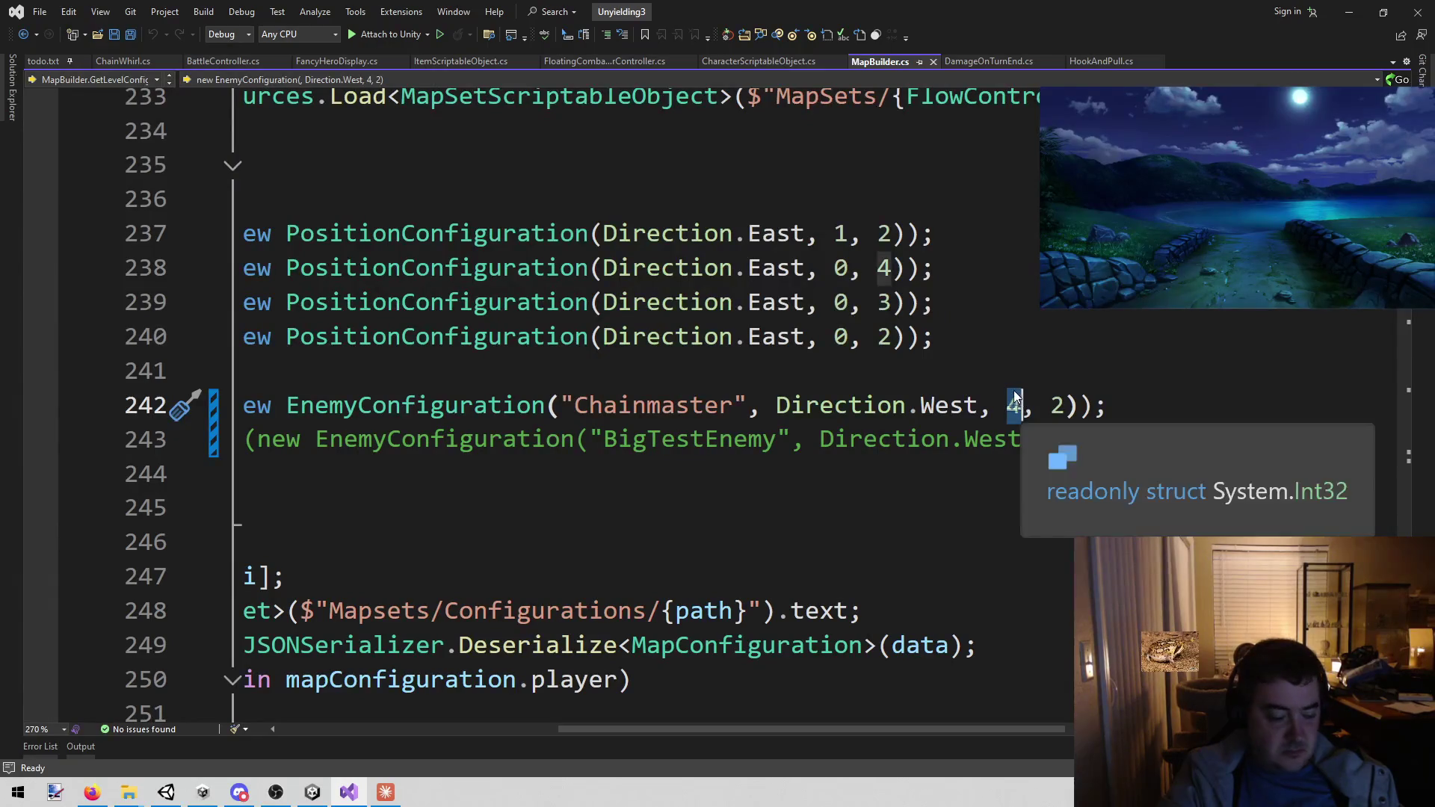
{"action": "type", "text": "5"}
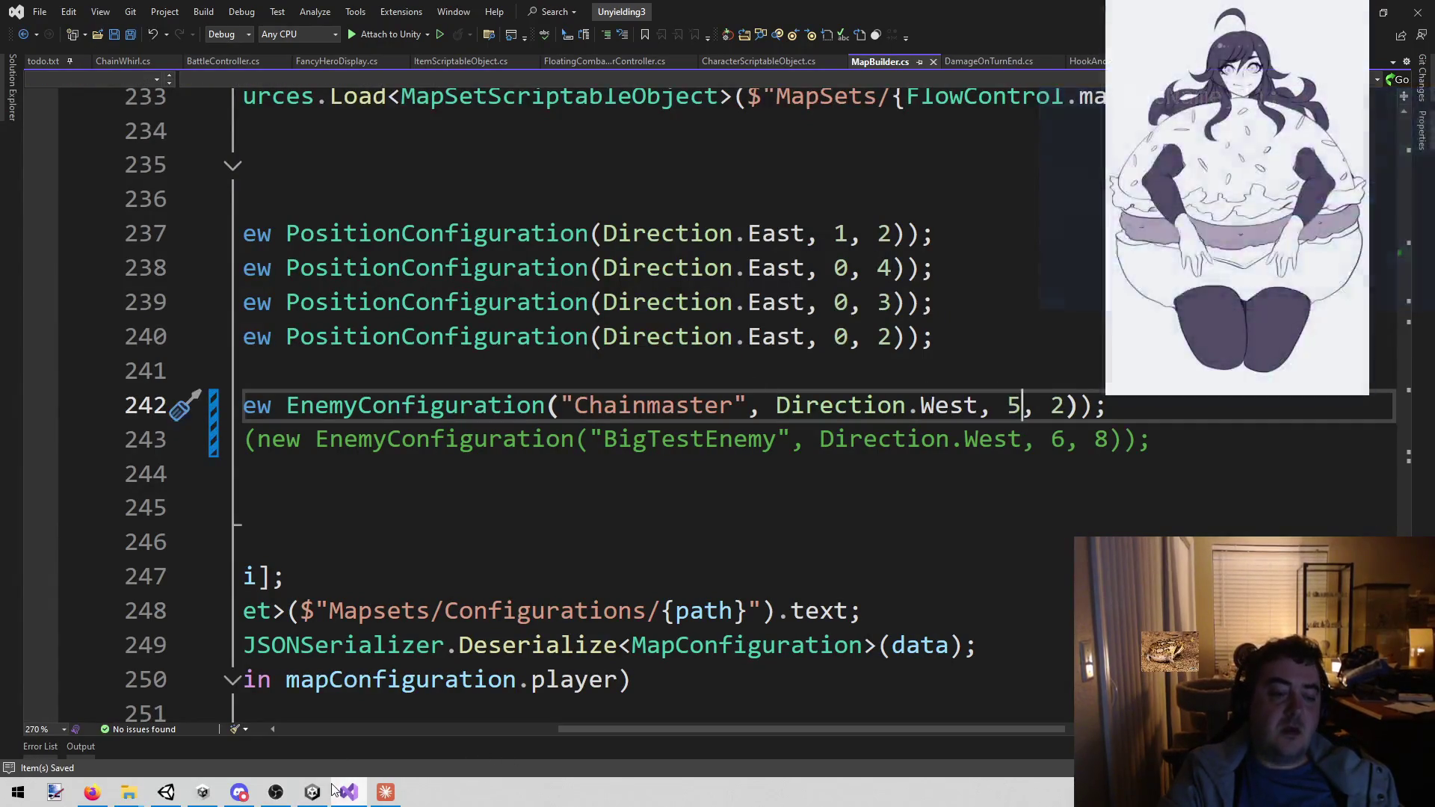
{"action": "left_click", "coordinate": [321, 796]}
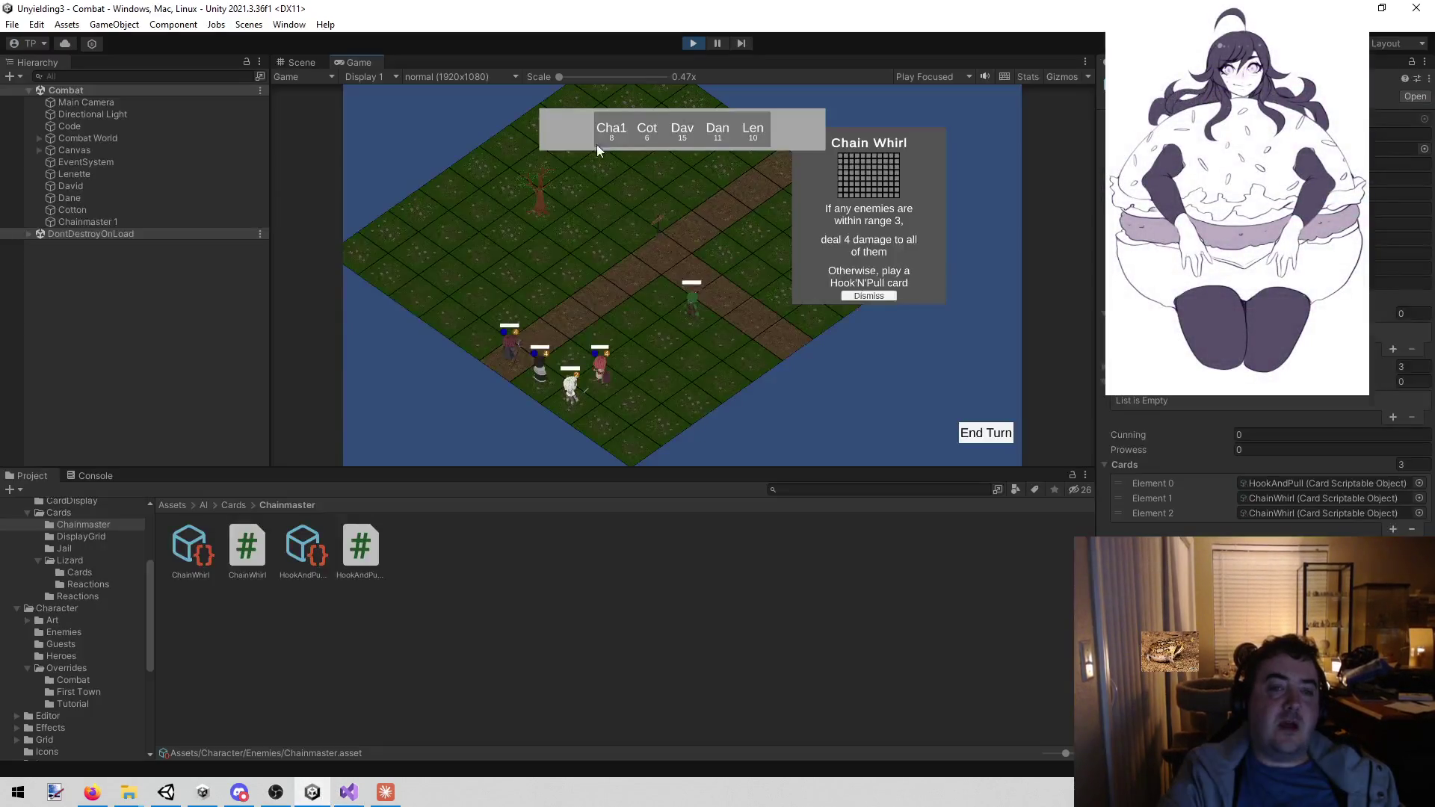
- Exit Play mode to recompile the scripts, then start a fresh playtest
{"action": "left_click", "coordinate": [698, 46]}
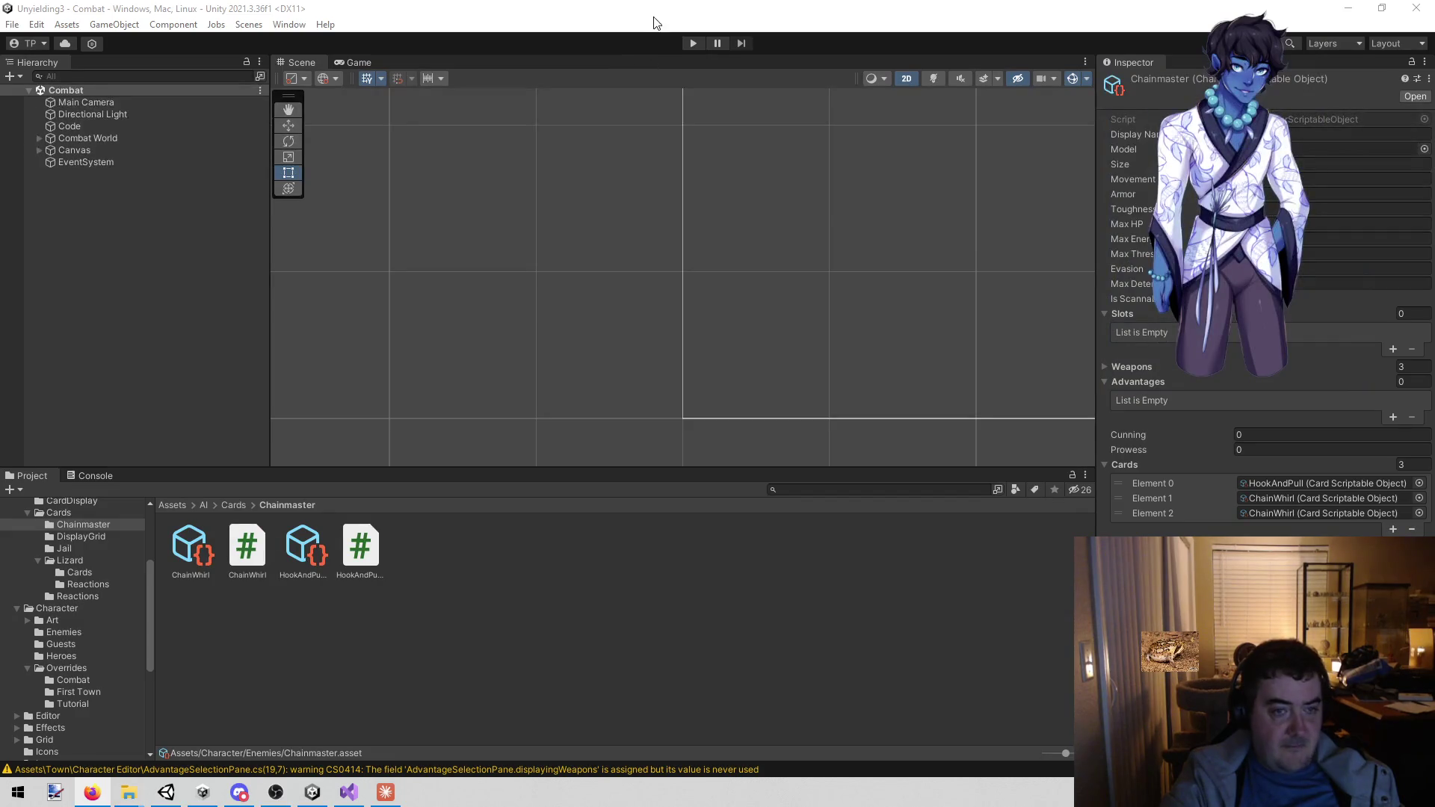
{"action": "left_click", "coordinate": [692, 43]}
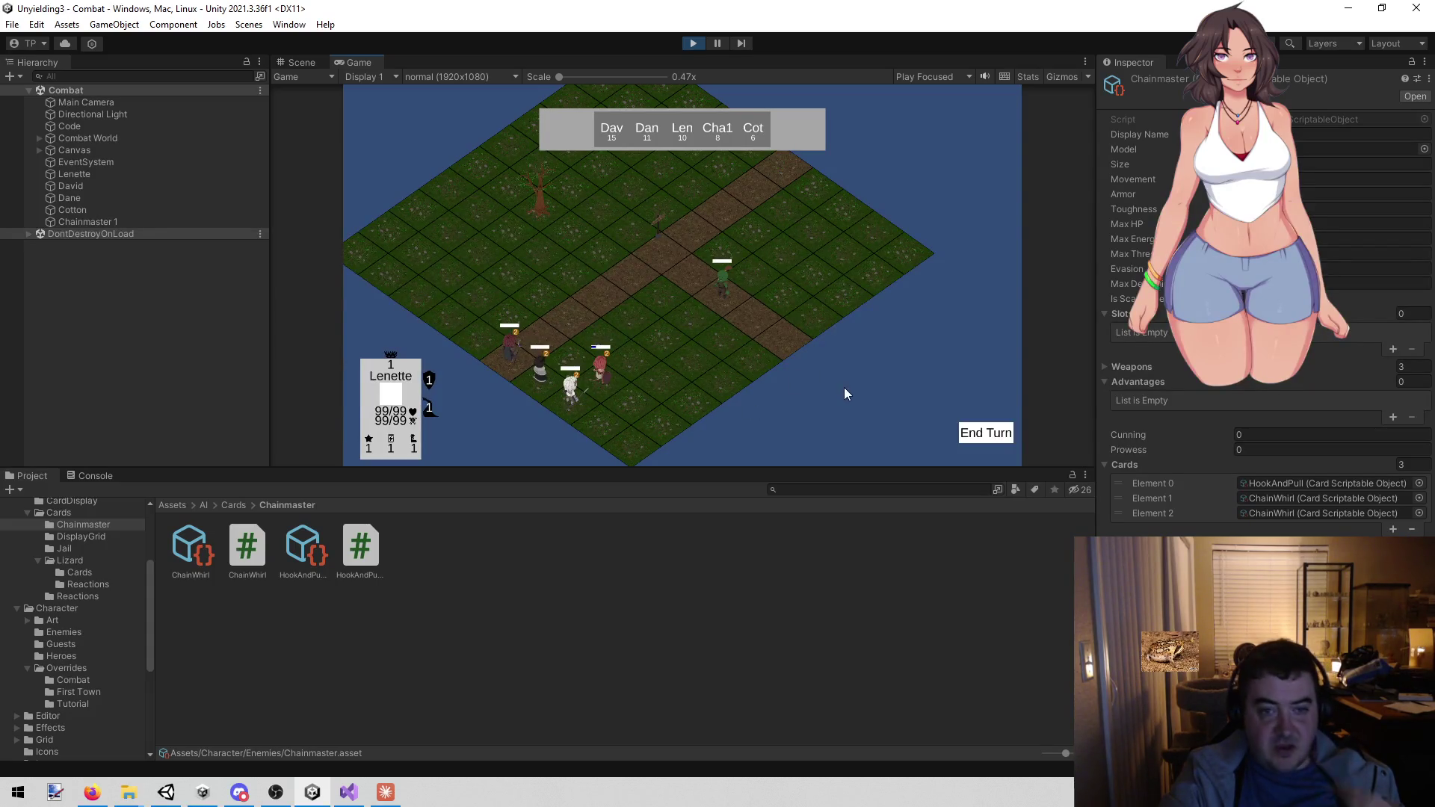
{"action": "left_click", "coordinate": [980, 439]}
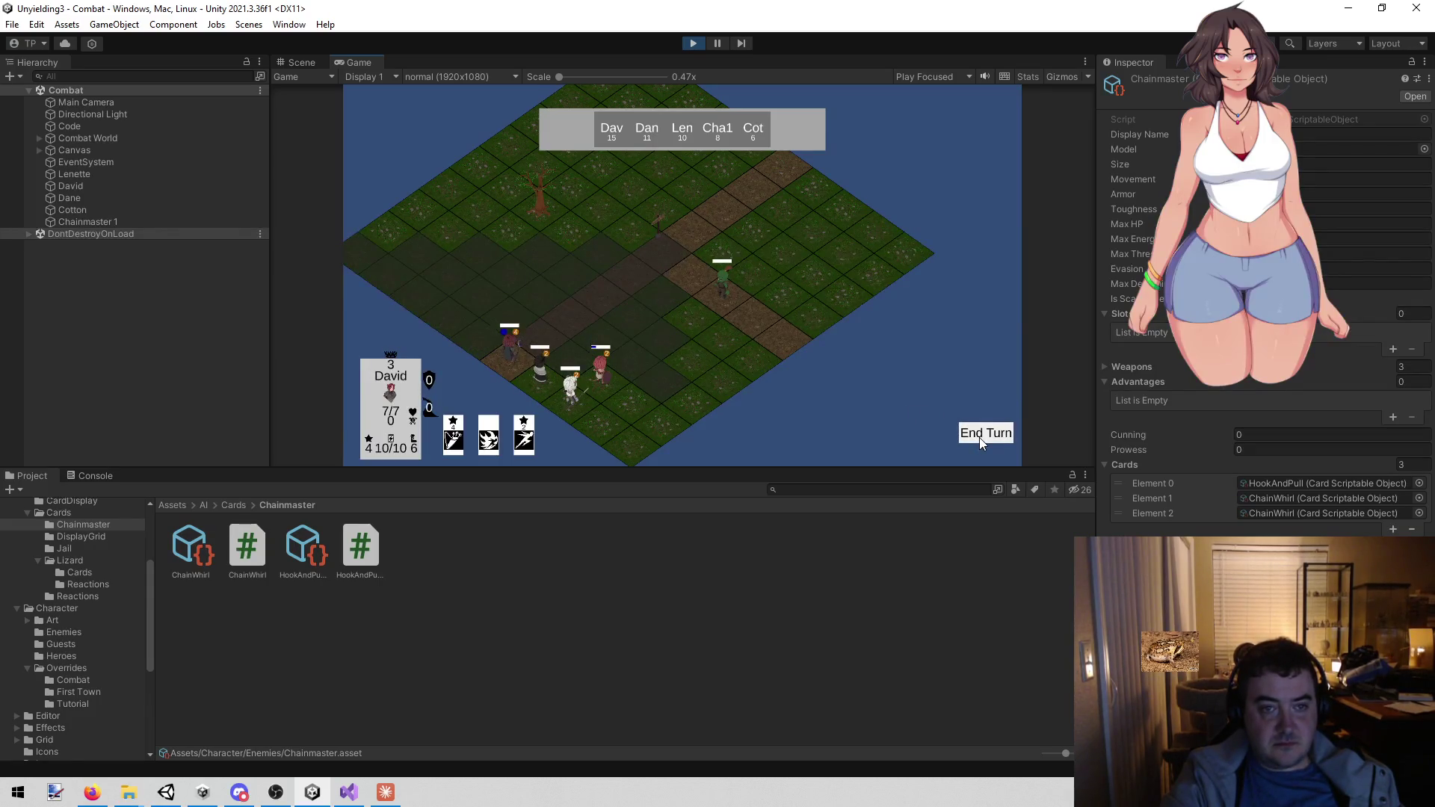
{"action": "left_click", "coordinate": [980, 438]}
{"action": "left_click", "coordinate": [979, 437]}
{"action": "left_click", "coordinate": [979, 437]}
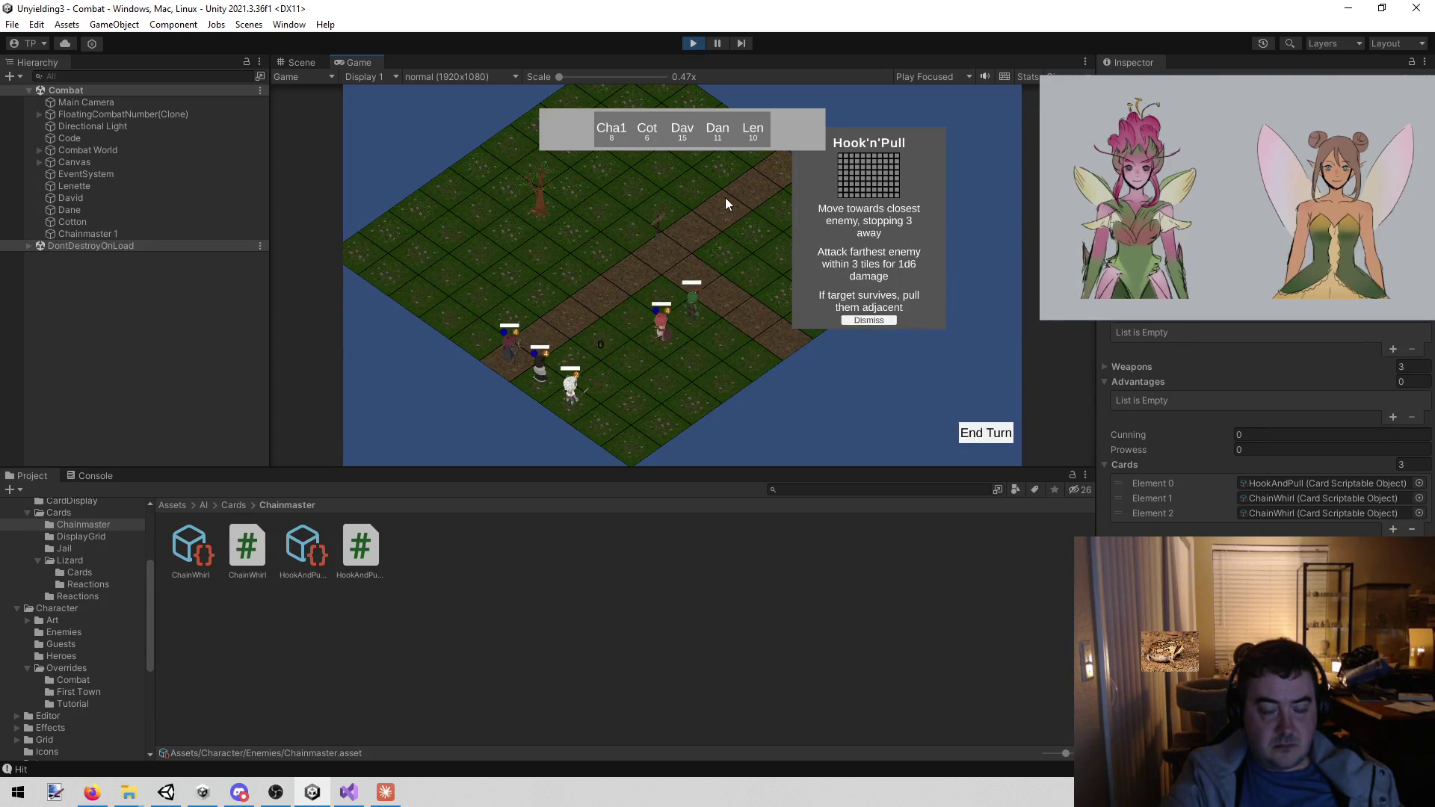
{"action": "left_click", "coordinate": [692, 43]}
{"action": "left_click", "coordinate": [692, 43]}
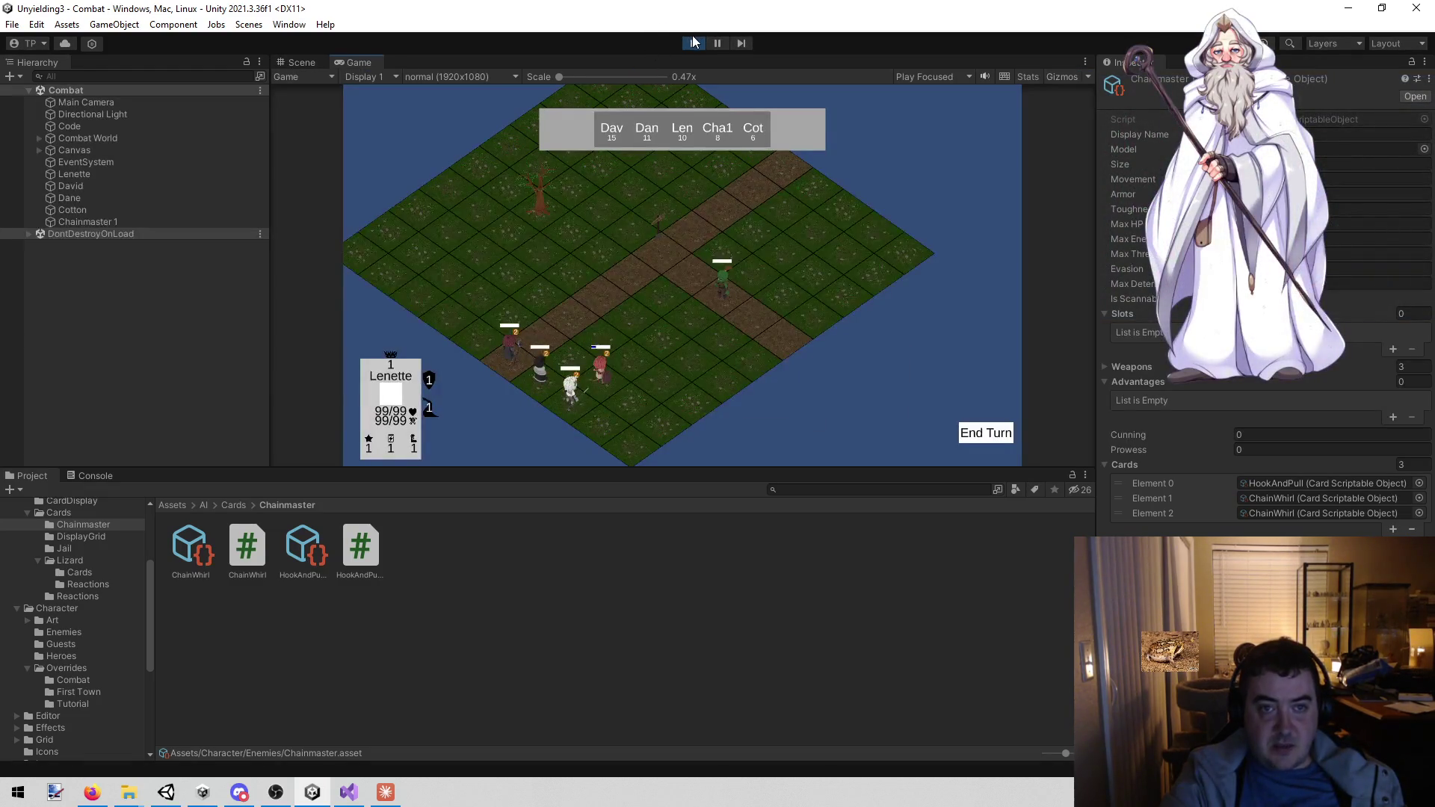
{"action": "left_click", "coordinate": [694, 43]}
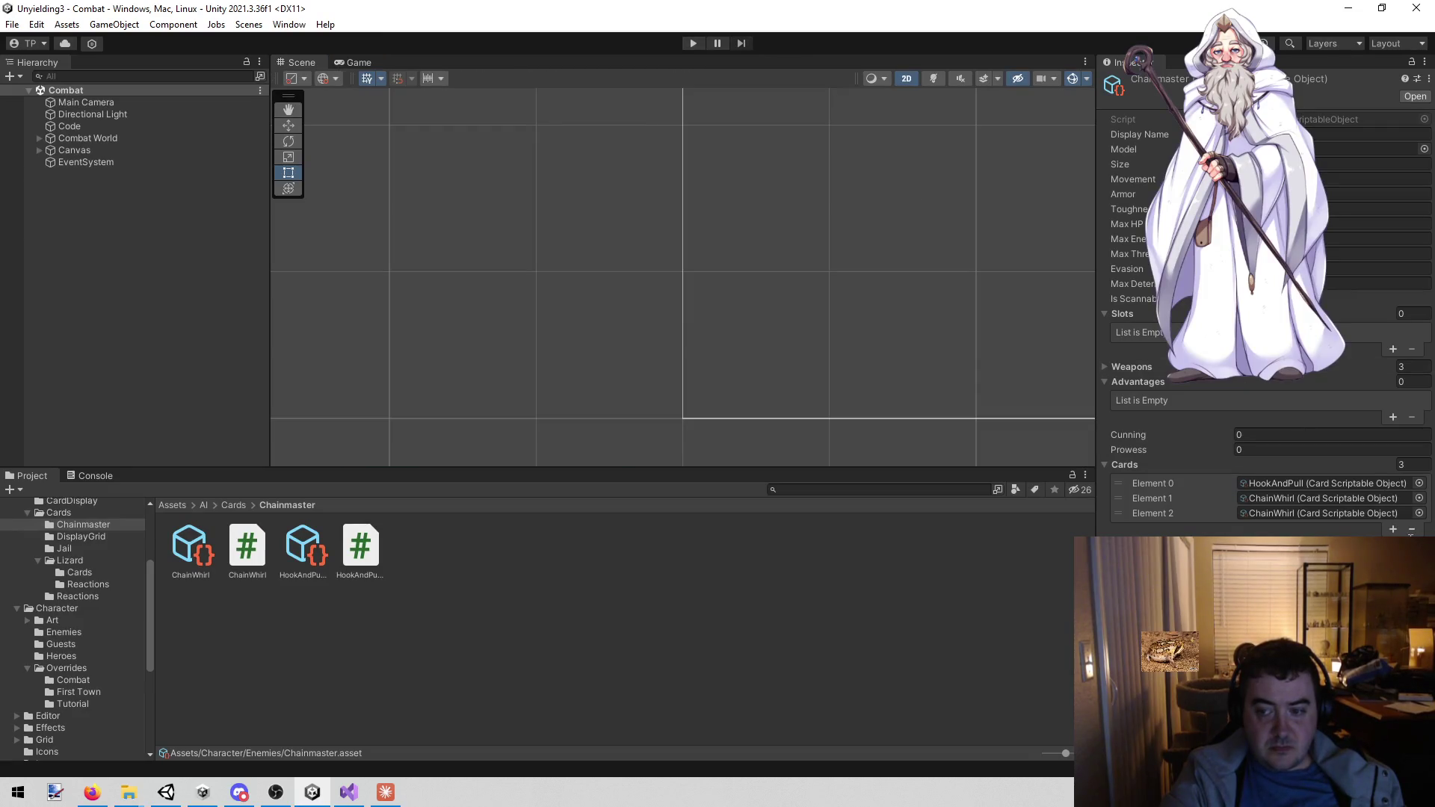
- Expand Chainmaster's deck to six cards, playtest until its turn plays Hook'n'Pull, then stop
{"action": "left_click", "coordinate": [1393, 529]}
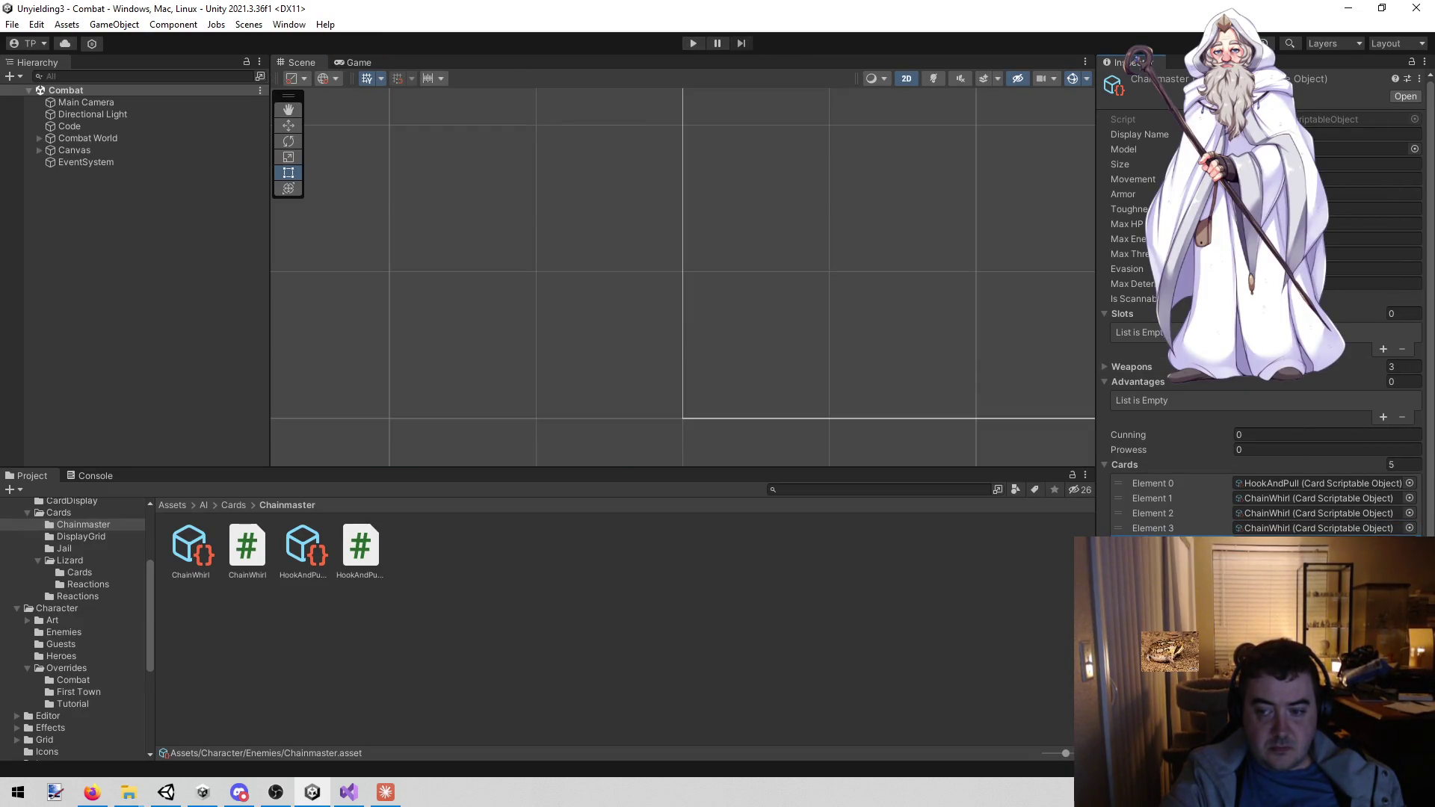
{"action": "left_click", "coordinate": [694, 43]}
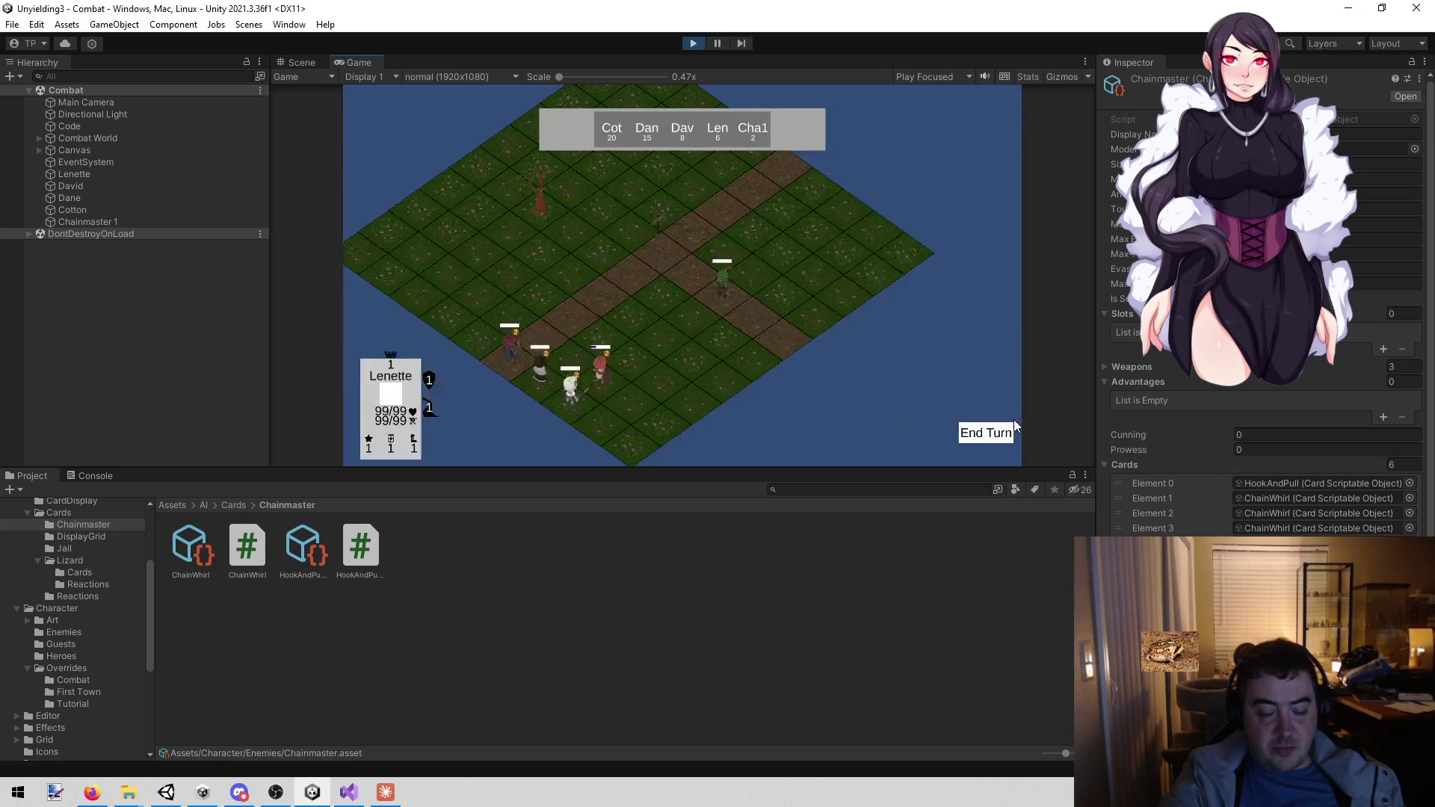
{"action": "left_click", "coordinate": [988, 429]}
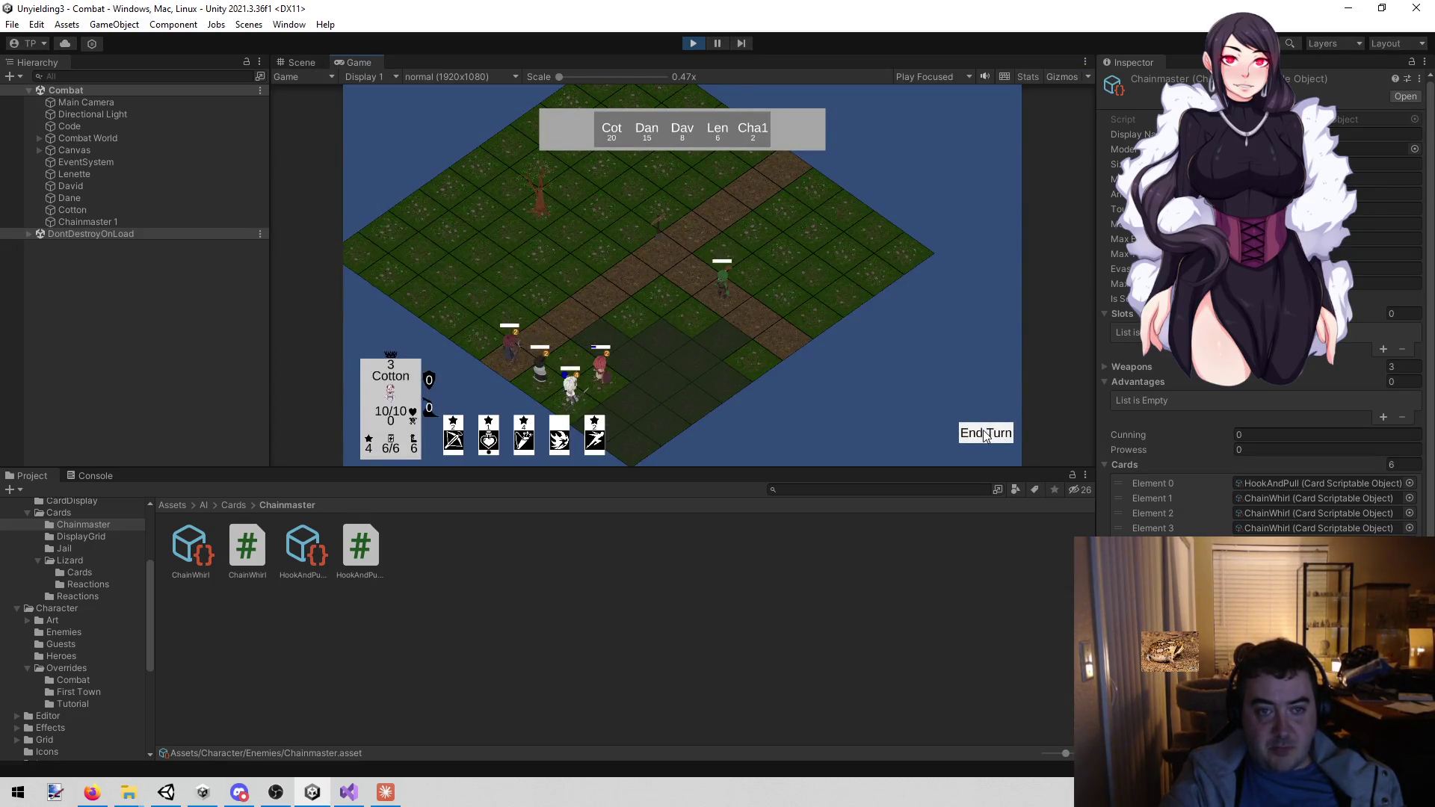
{"action": "left_click", "coordinate": [985, 435]}
{"action": "left_click", "coordinate": [986, 435]}
{"action": "left_click", "coordinate": [986, 435]}
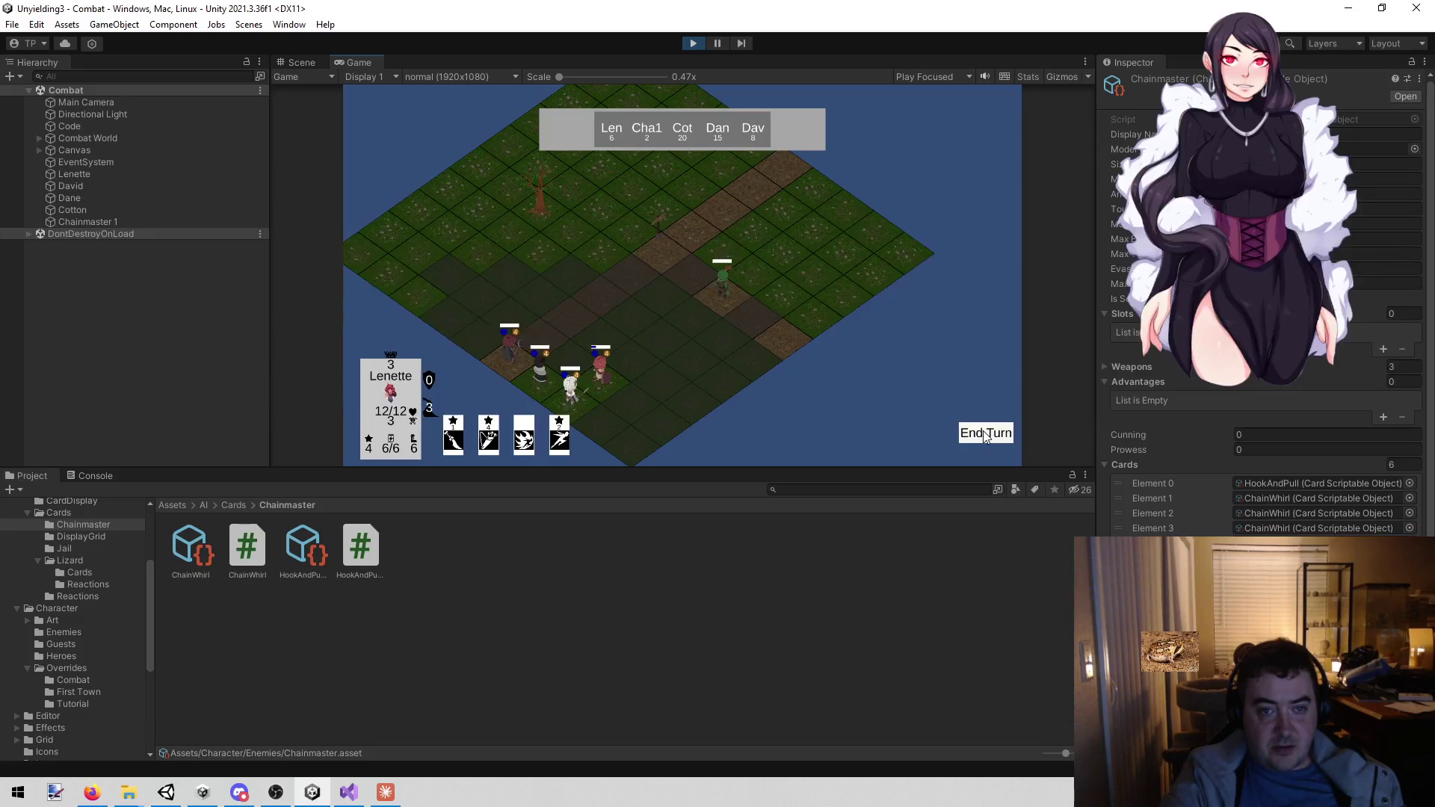
{"action": "left_click", "coordinate": [986, 435]}
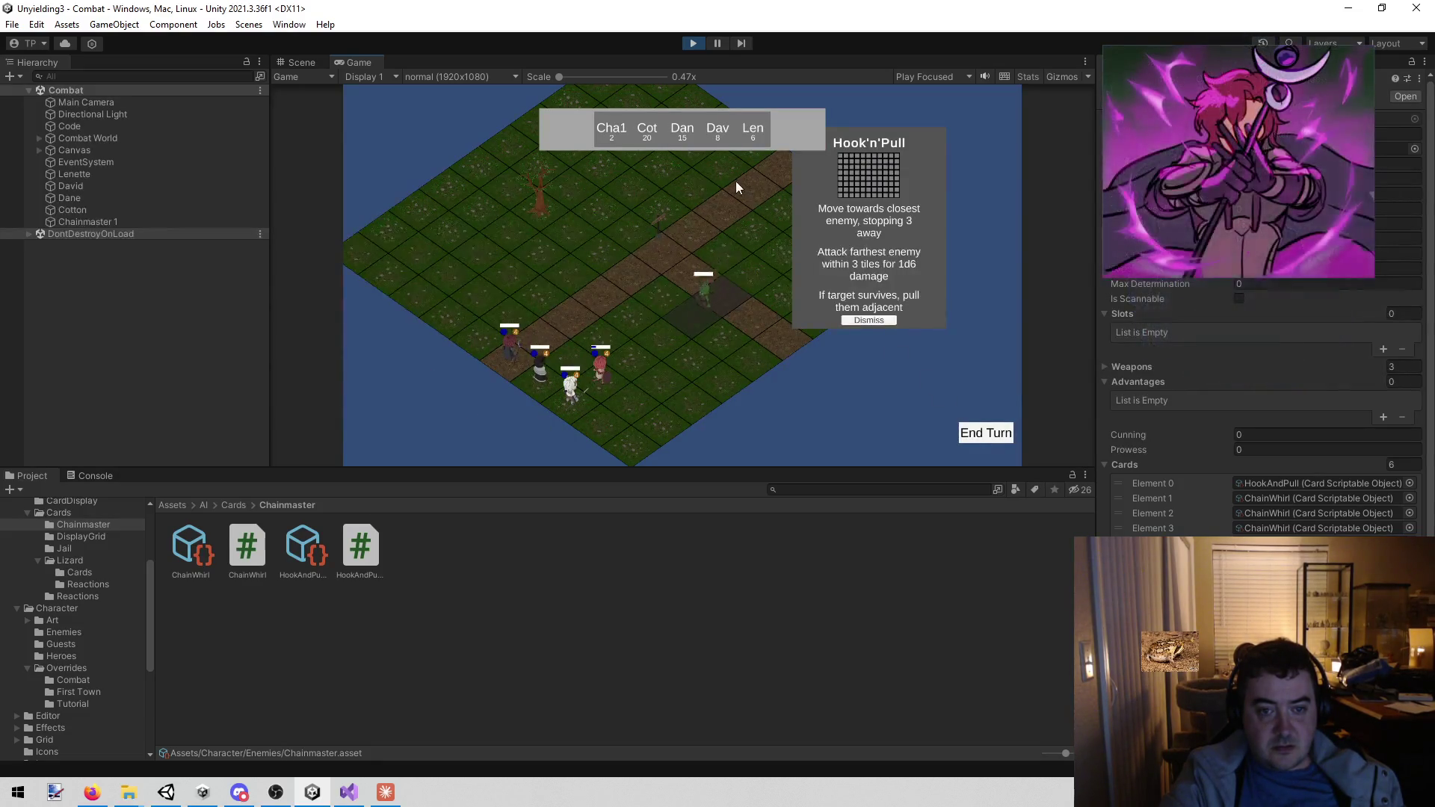
{"action": "left_click", "coordinate": [695, 43]}
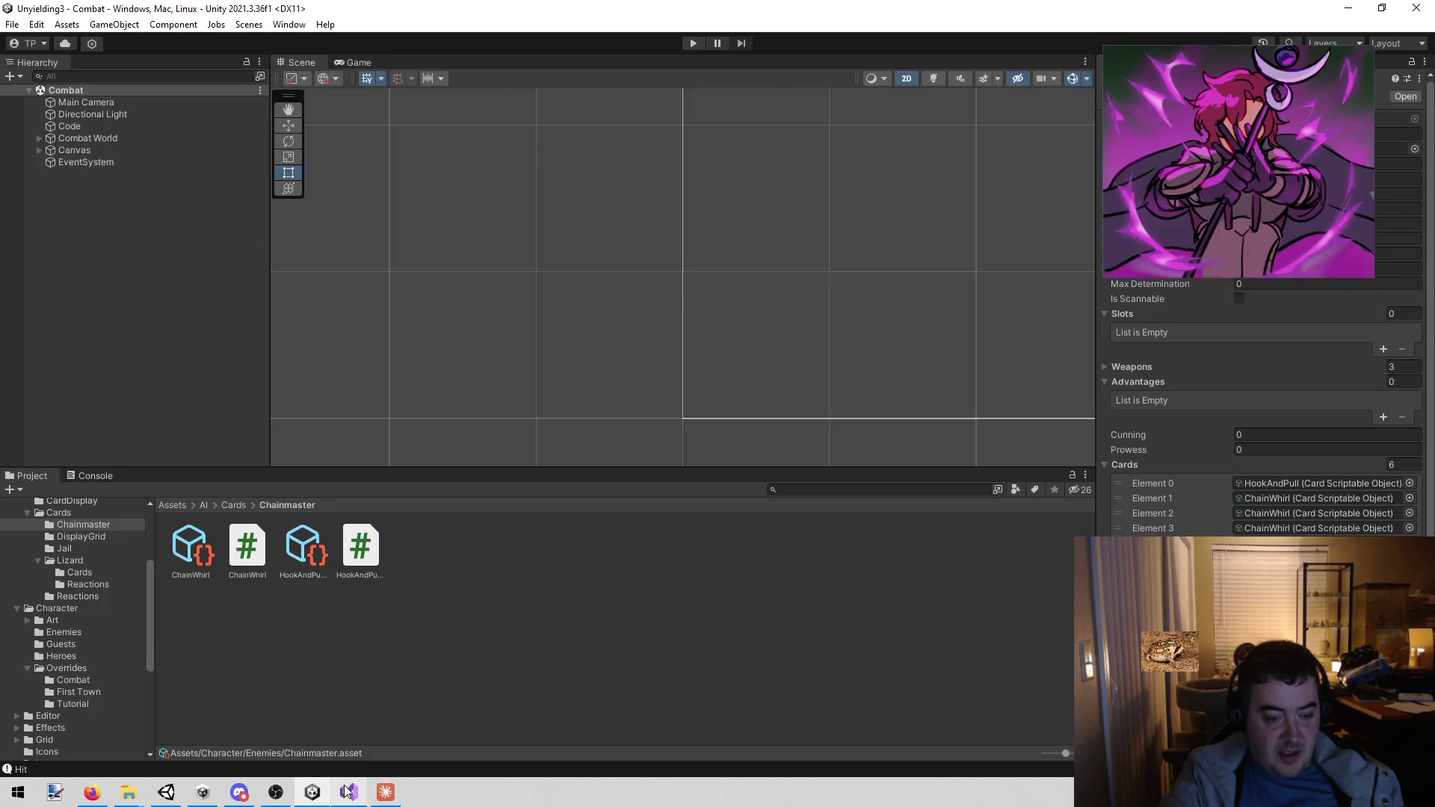
- Return to Visual Studio and select the map-loading lines in MapBuilder.cs
{"action": "left_click", "coordinate": [349, 792]}
{"action": "left_click", "coordinate": [1022, 405]}
{"action": "left_click_drag", "start_coordinate": [624, 679], "coordinate": [247, 611]}
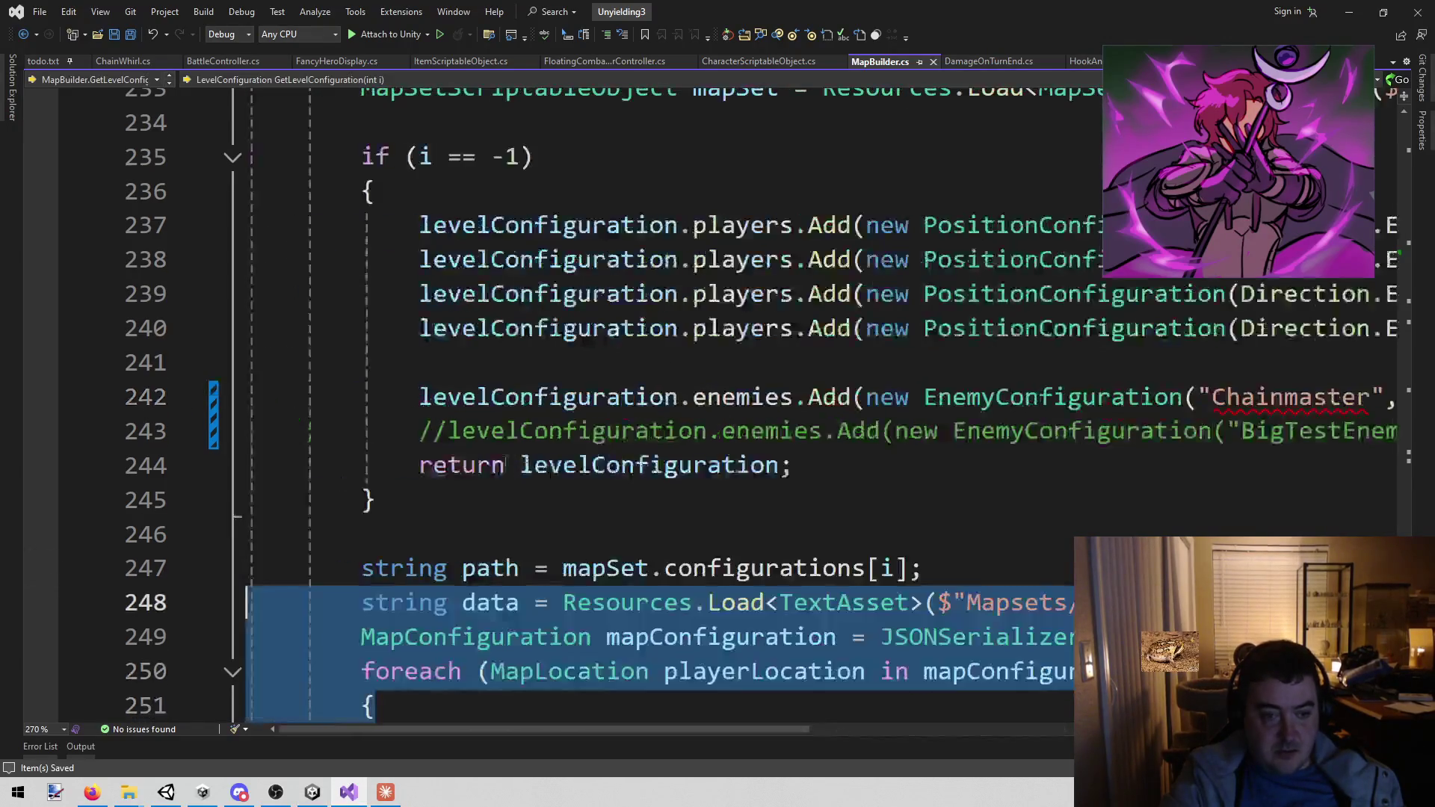
{"action": "scroll", "coordinate": [598, 373], "scroll_direction": "up", "scroll_amount": 9}
{"action": "scroll", "coordinate": [747, 374], "scroll_direction": "down", "scroll_amount": 11}
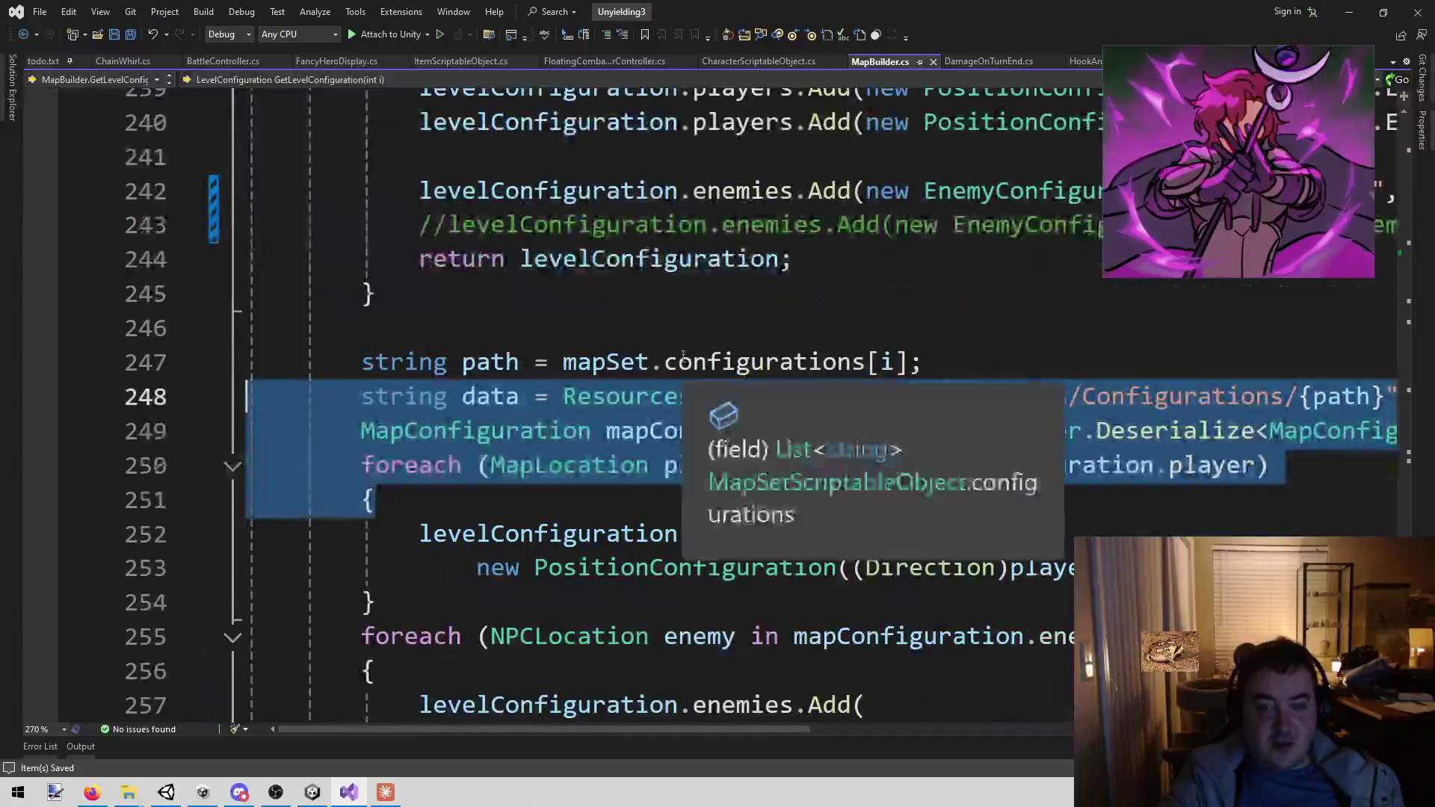
- In ChainWhirl.cs, highlight the Hook'N'Pull fallback lines 17–19 in the no-heroes-in-range branch
{"action": "left_click", "coordinate": [123, 61]}
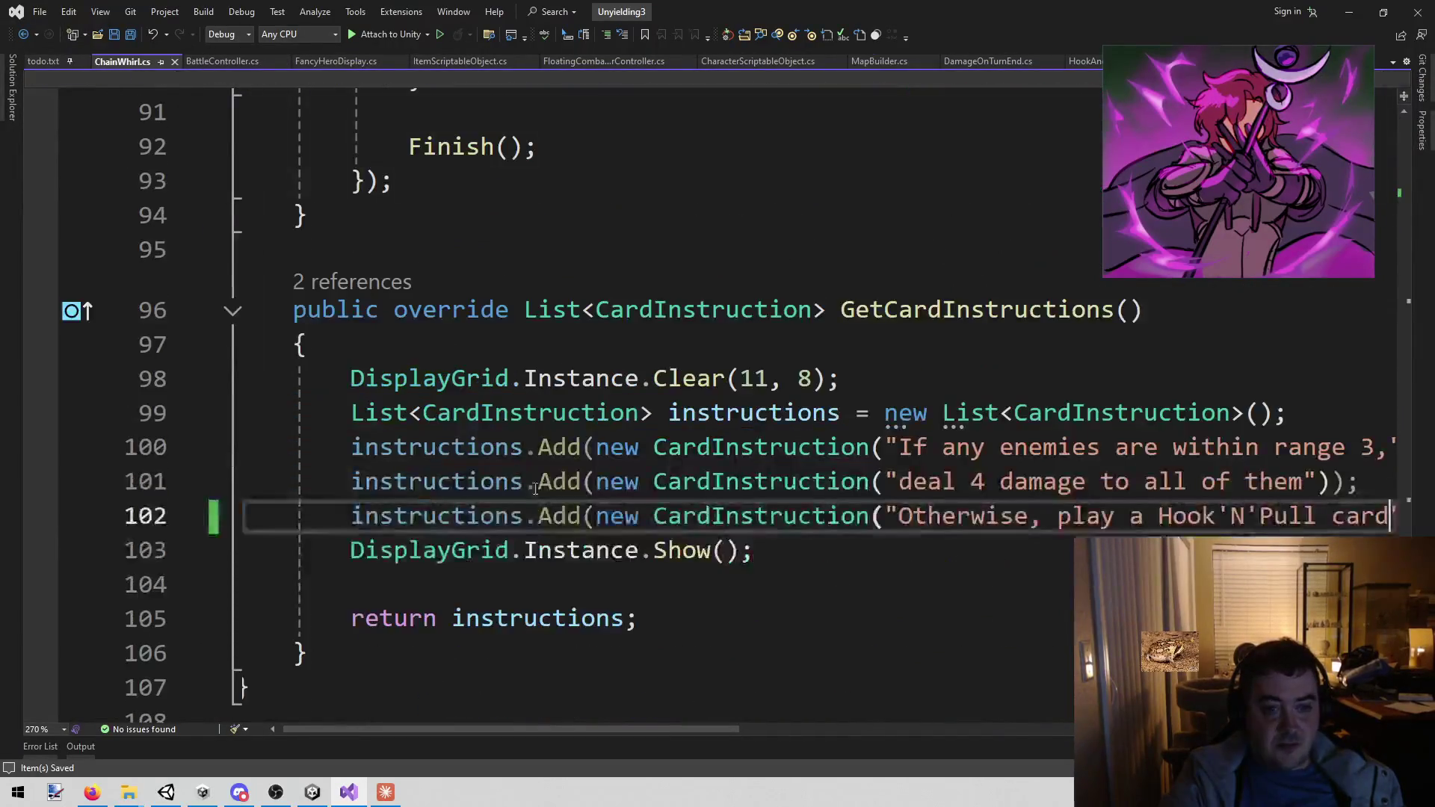
{"action": "scroll", "coordinate": [511, 501], "scroll_direction": "up", "scroll_amount": 15}
{"action": "scroll", "coordinate": [511, 502], "scroll_direction": "up", "scroll_amount": 10}
{"action": "scroll", "coordinate": [515, 505], "scroll_direction": "down", "scroll_amount": 3}
{"action": "scroll", "coordinate": [518, 507], "scroll_direction": "up", "scroll_amount": 3}
{"action": "scroll", "coordinate": [546, 450], "scroll_direction": "down", "scroll_amount": 1}
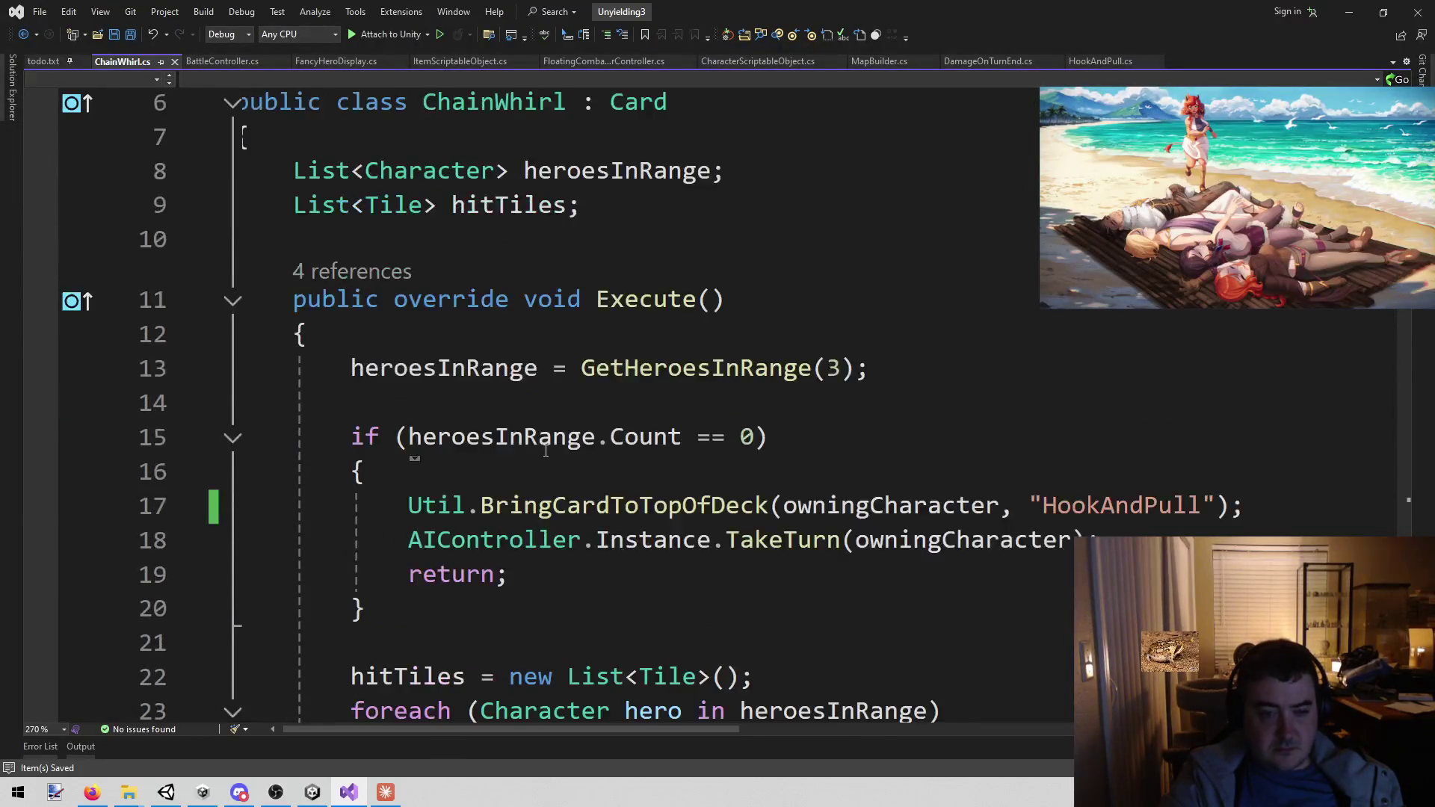
{"action": "scroll", "coordinate": [546, 444], "scroll_direction": "down", "scroll_amount": 1}
{"action": "left_click", "coordinate": [404, 373]}
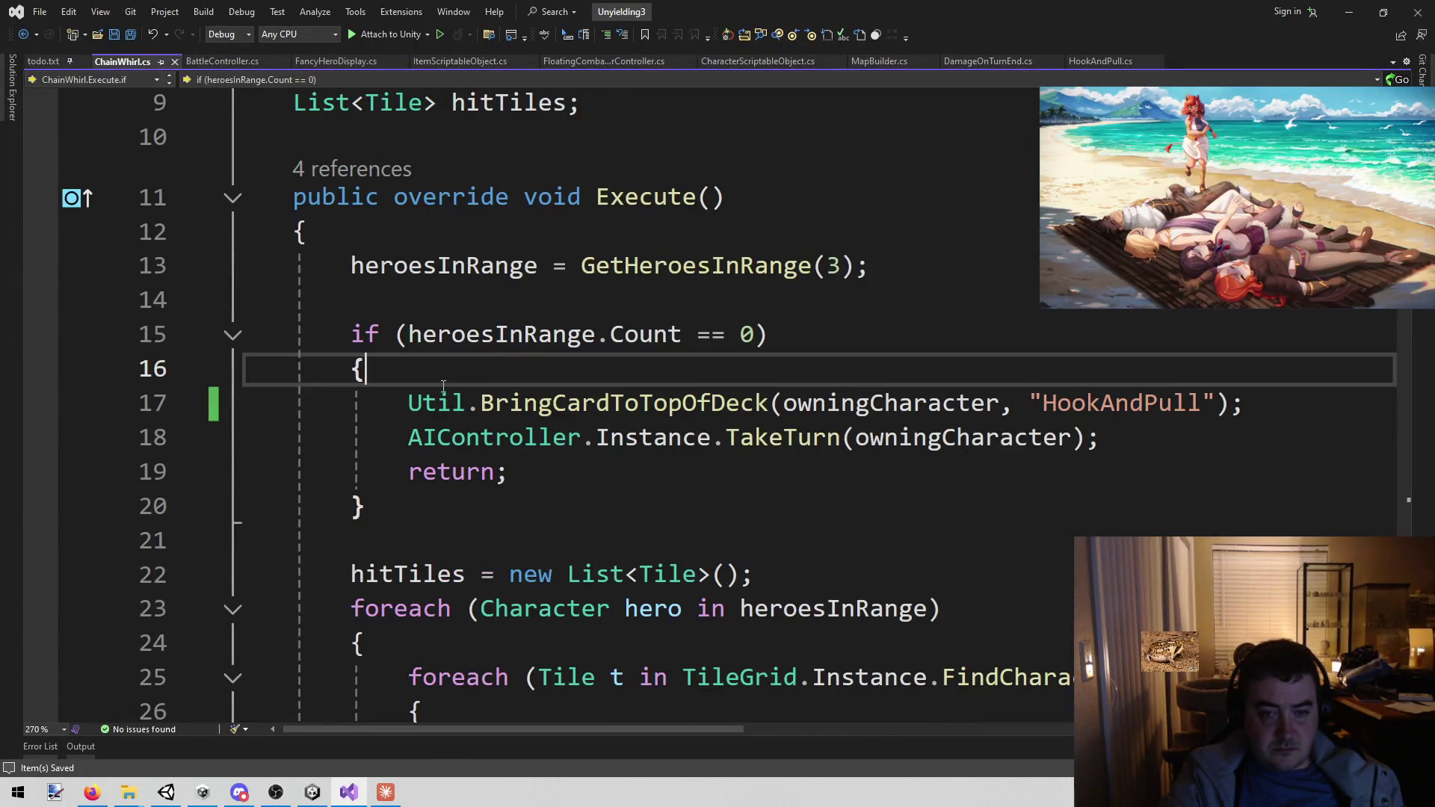
{"action": "left_click_drag", "start_coordinate": [404, 394], "coordinate": [590, 479]}
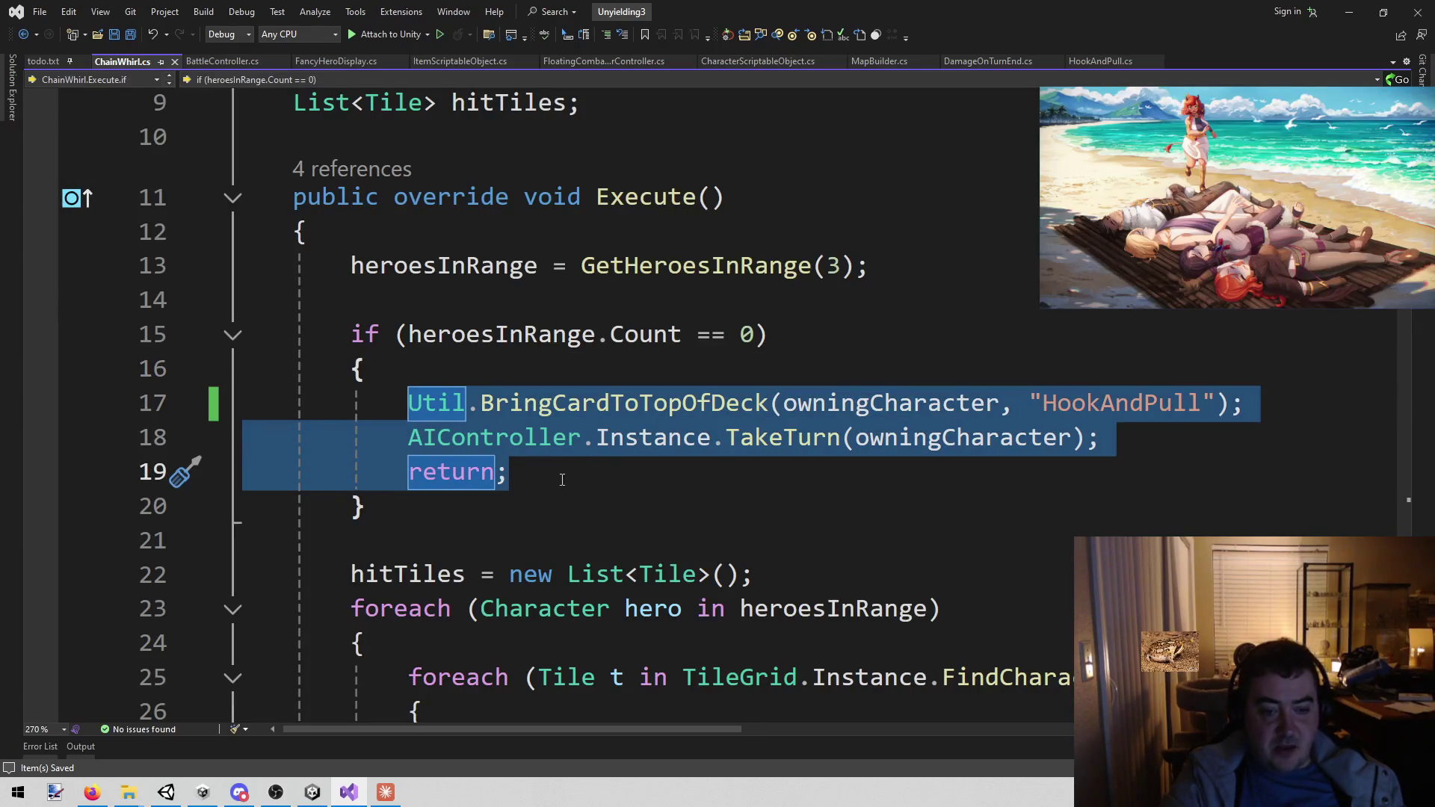
{"action": "scroll", "coordinate": [754, 513], "scroll_direction": "down", "scroll_amount": 4}
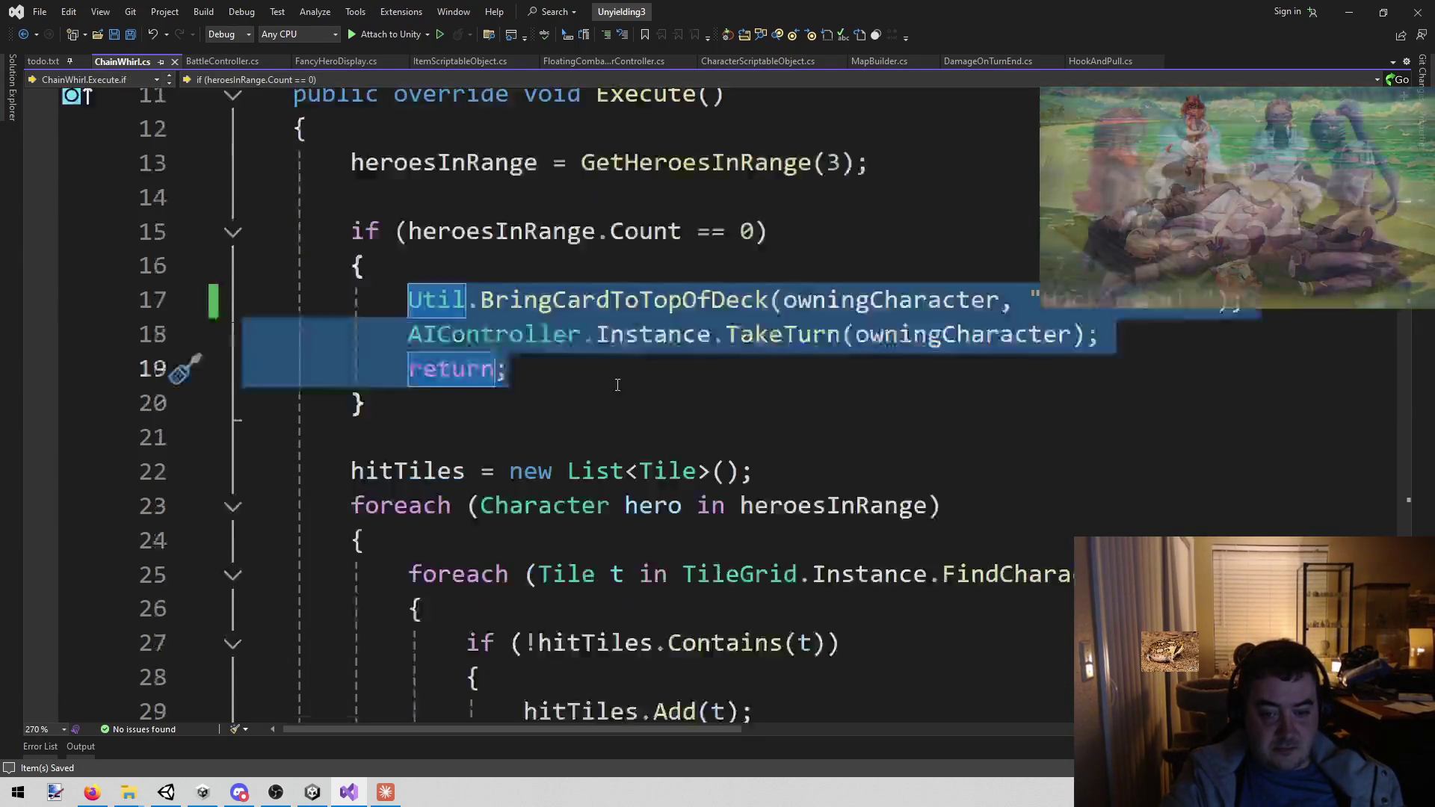
{"action": "scroll", "coordinate": [639, 560], "scroll_direction": "up", "scroll_amount": 4}
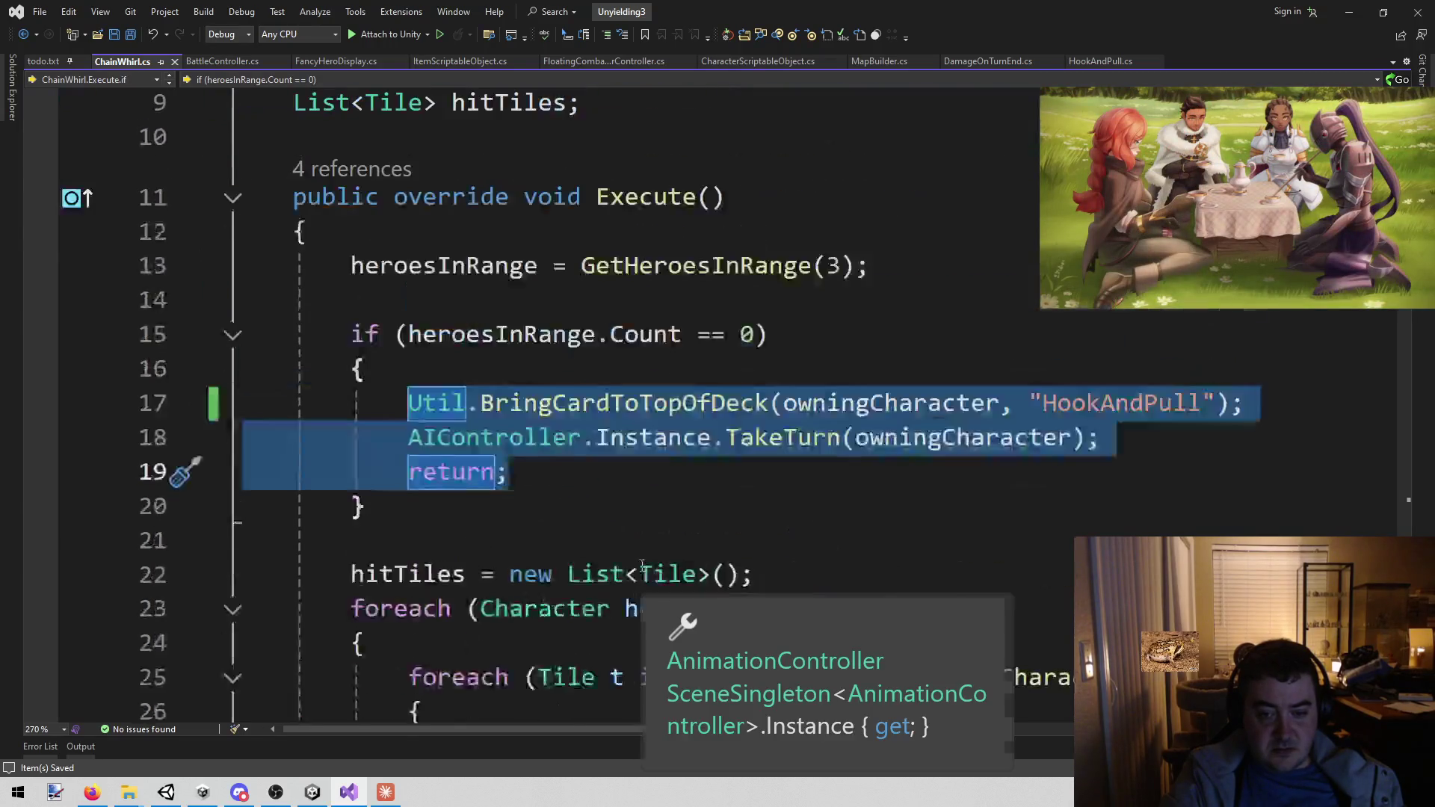
- Put a breakpoint on line 17's HookAndPull call and attach the debugger to Unity
{"action": "left_click", "coordinate": [607, 482]}
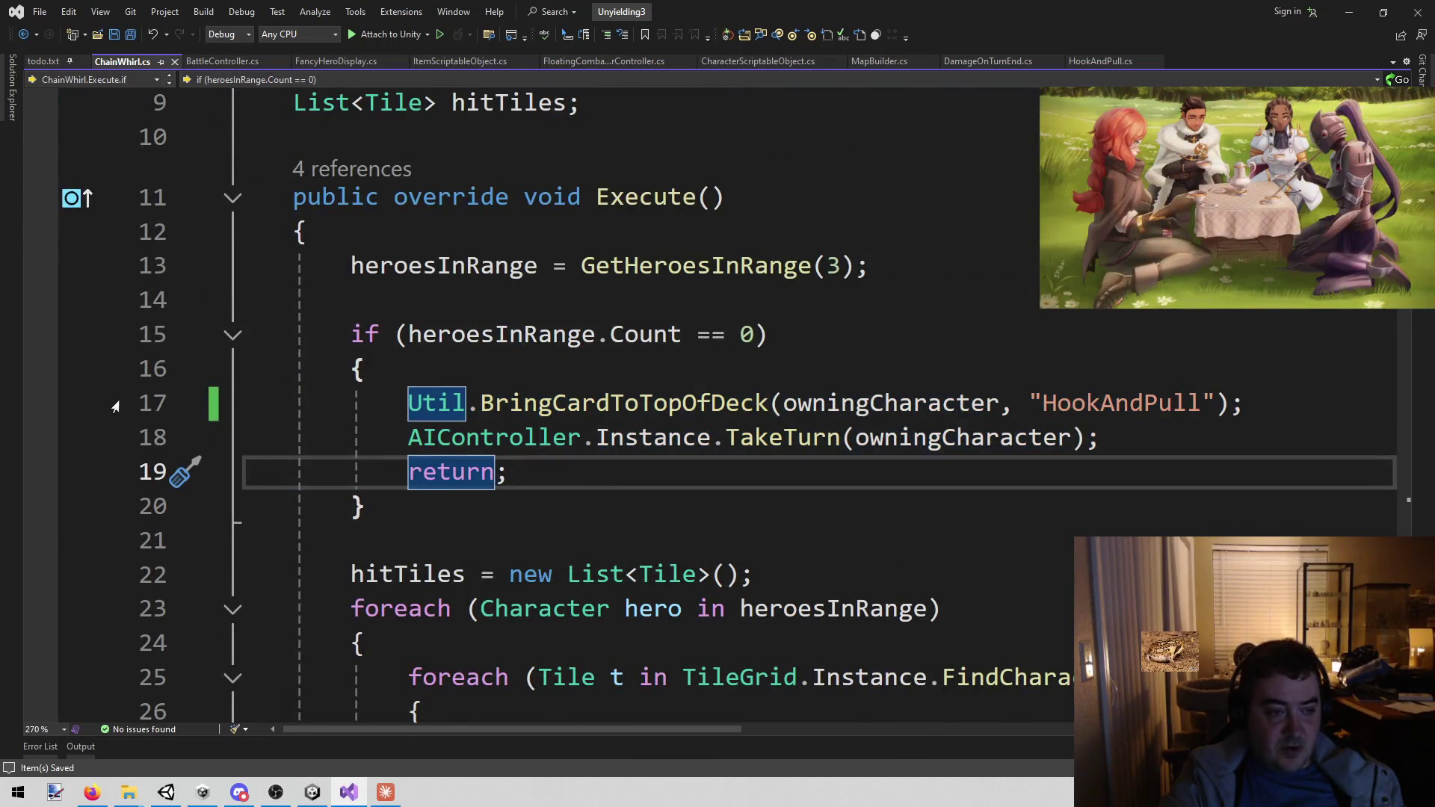
{"action": "left_click", "coordinate": [41, 403]}
{"action": "left_click", "coordinate": [358, 41]}
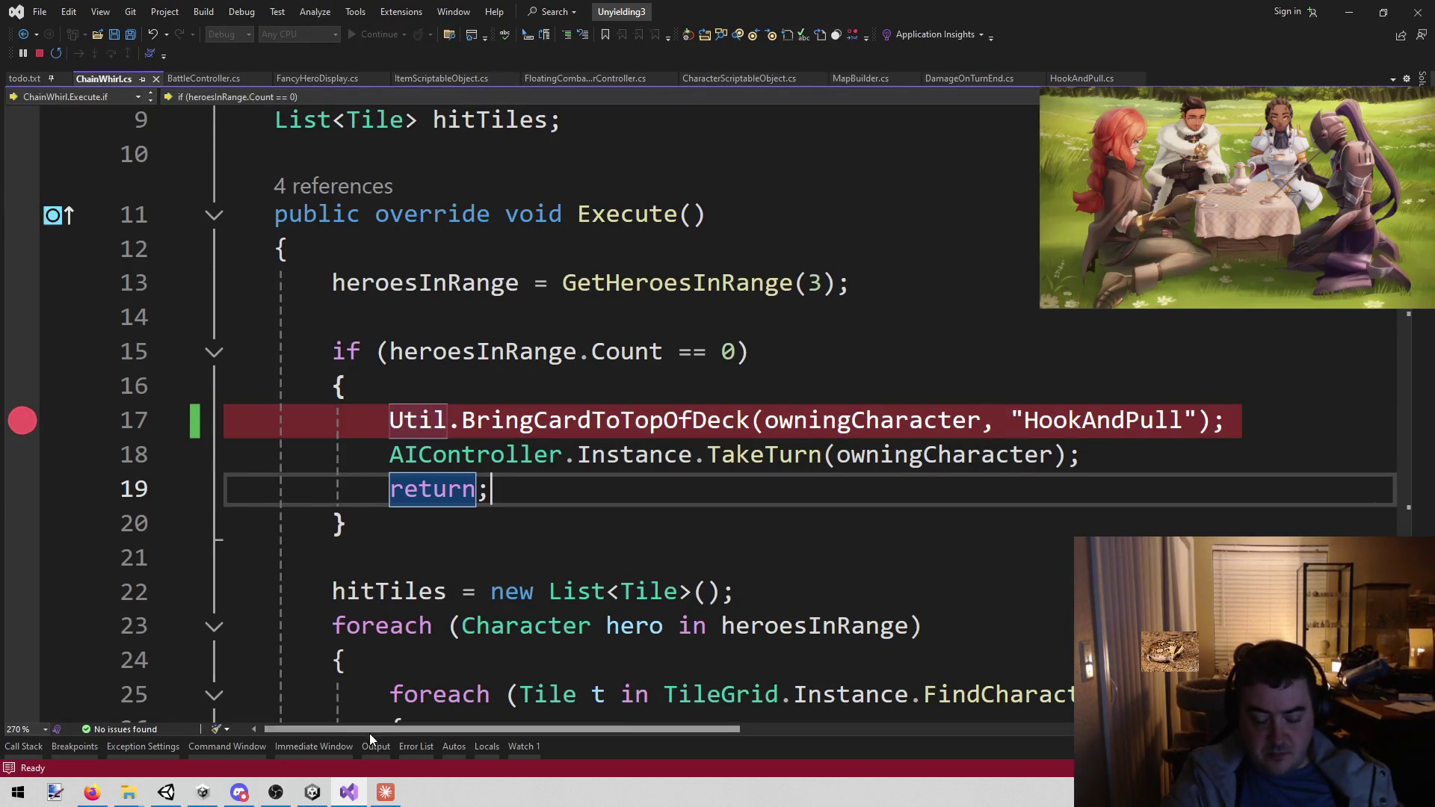
- Playtest until the enemy turn hits the breakpoint, then remove the line 17 breakpoint and resume
{"action": "left_click", "coordinate": [314, 794]}
{"action": "left_click", "coordinate": [689, 42]}
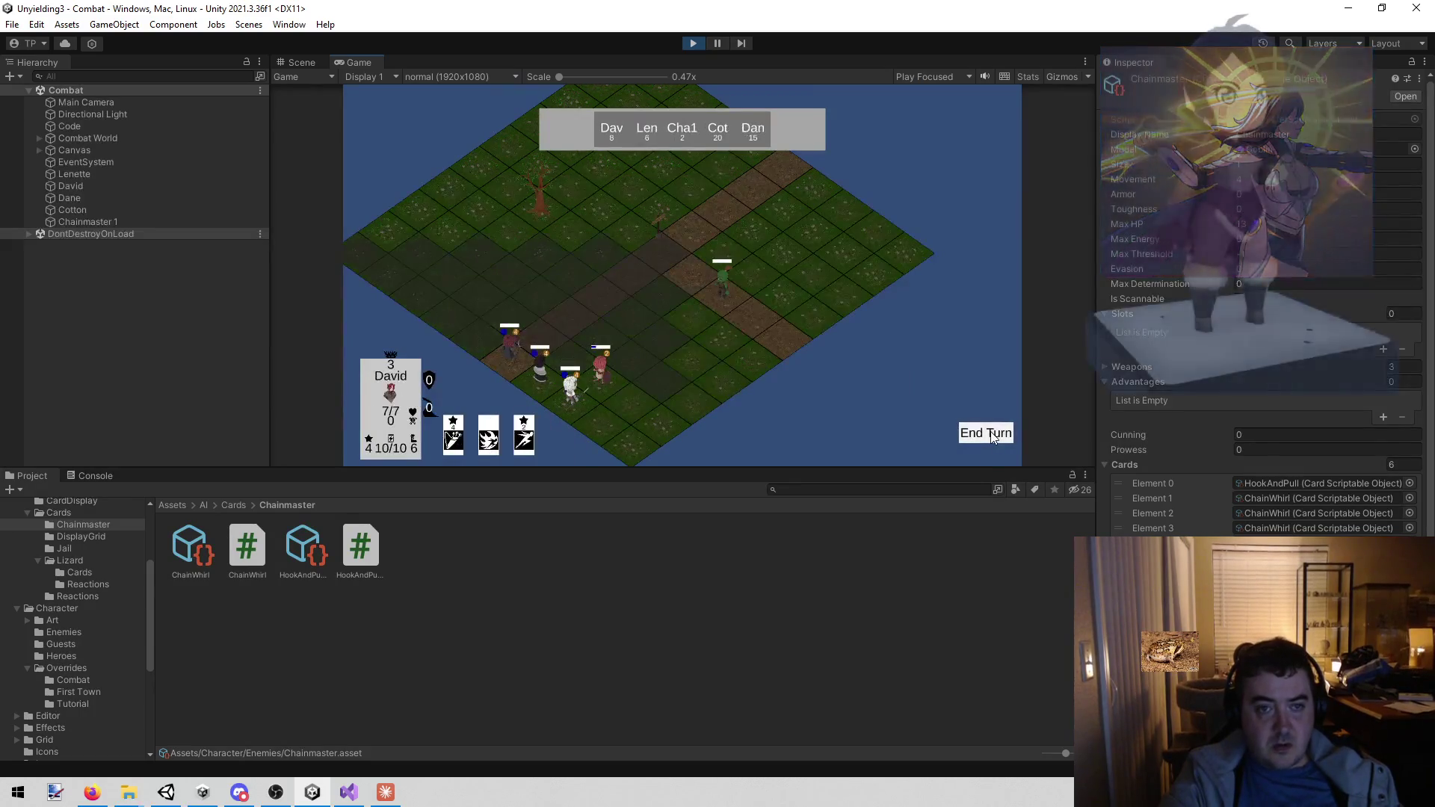
{"action": "left_click", "coordinate": [991, 432]}
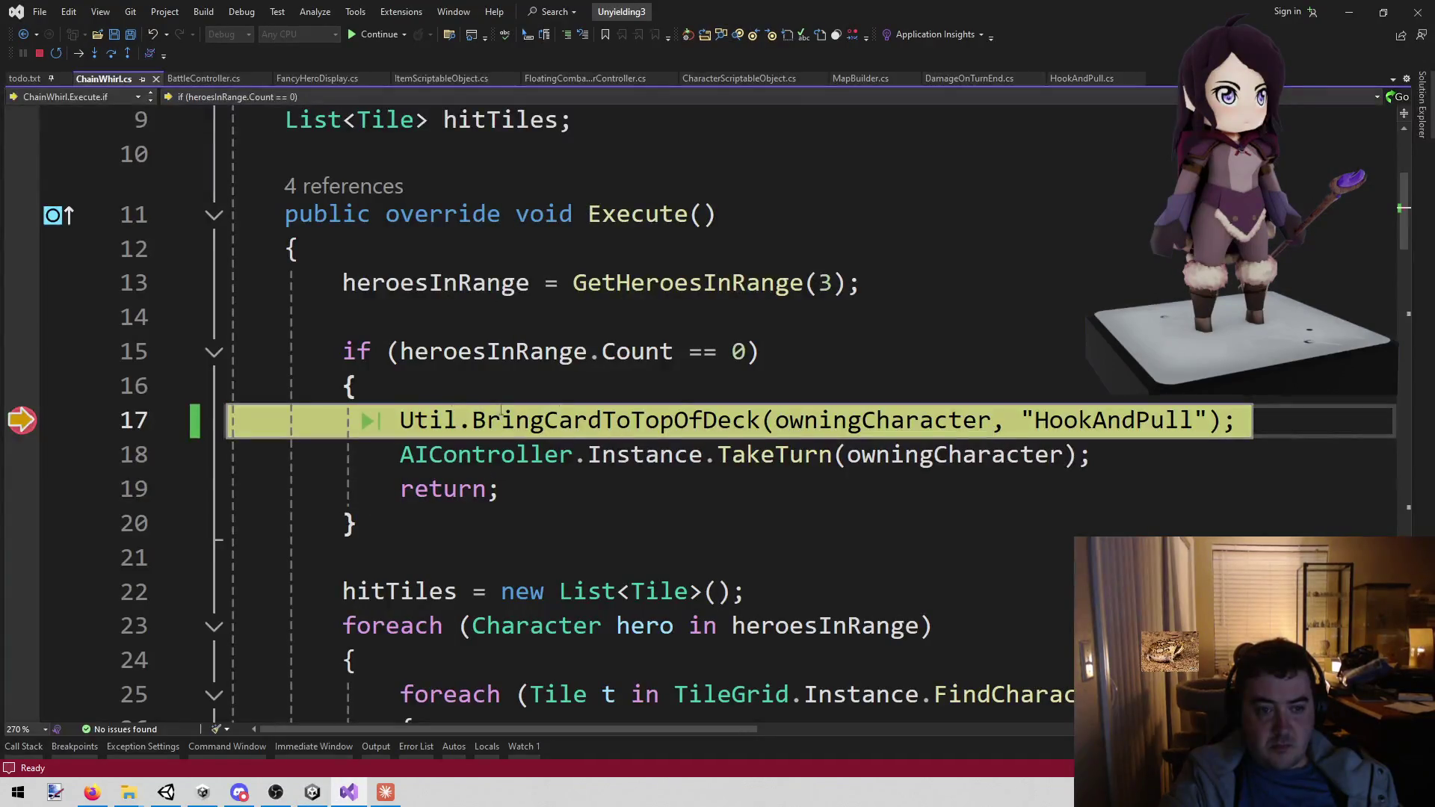
{"action": "left_click", "coordinate": [22, 420]}
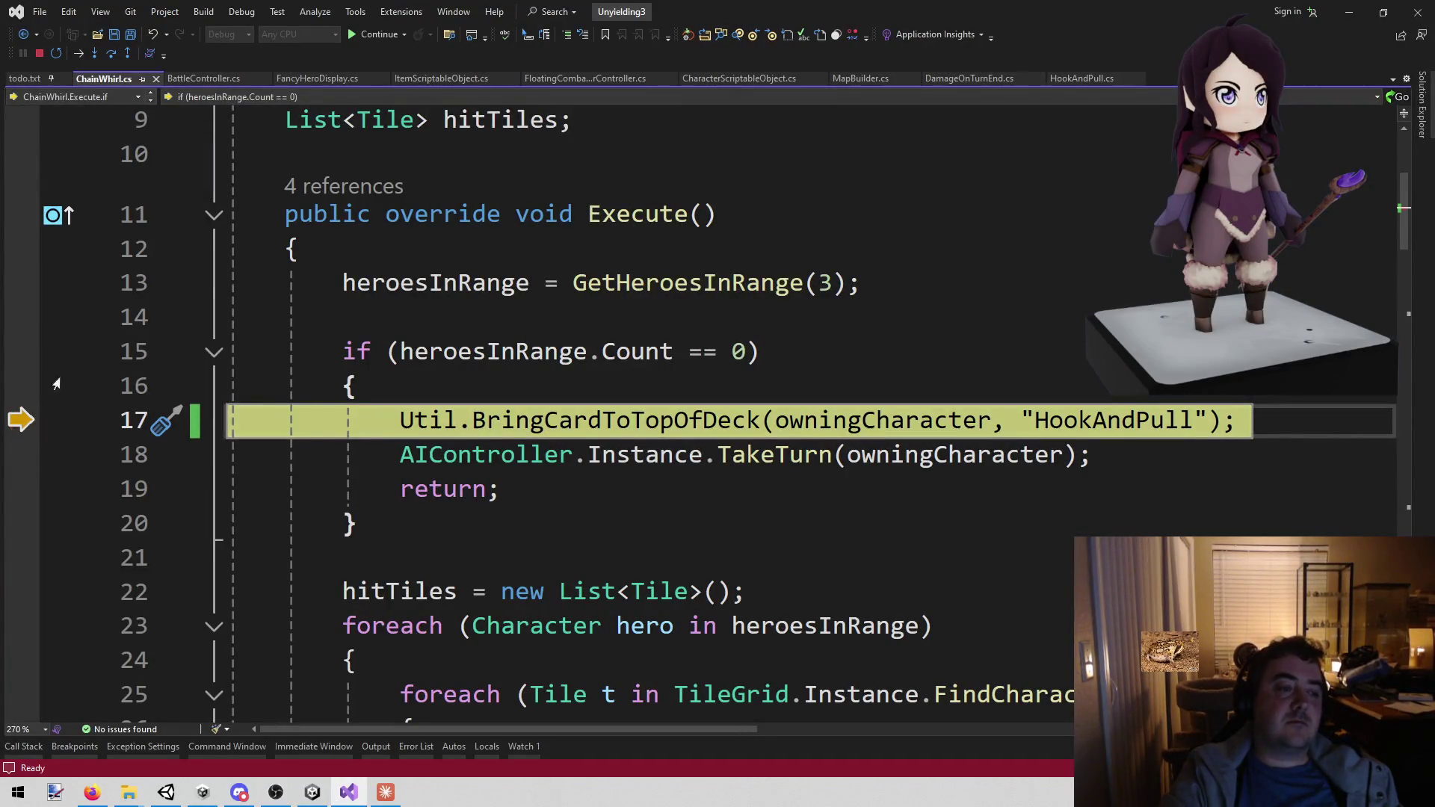
{"action": "left_click", "coordinate": [376, 36]}
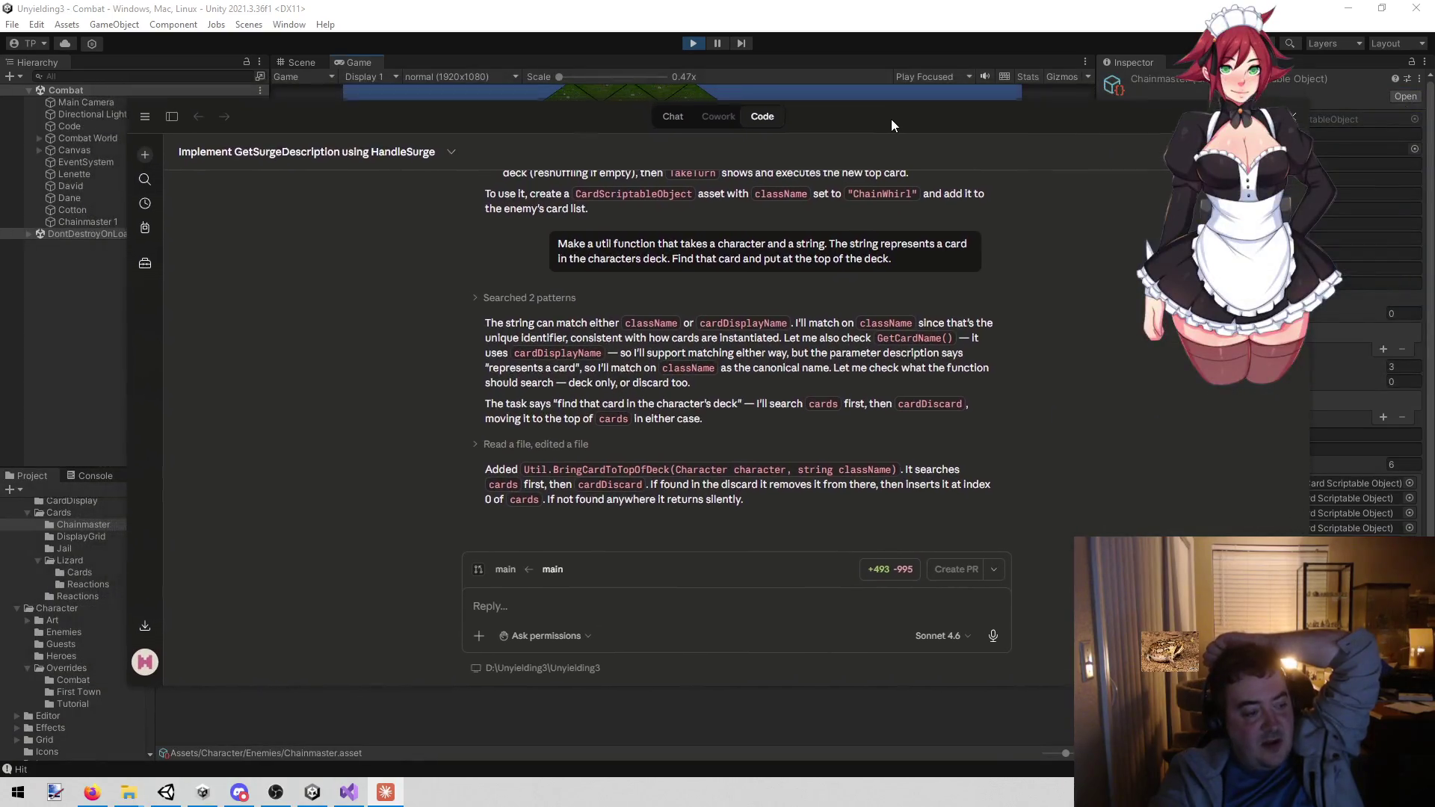
- Send Claude a request: with no enemy in range, ChainWhirl shows 'No target' floating text for 3 seconds, then plays HookAndPull
{"action": "left_click", "coordinate": [601, 602]}
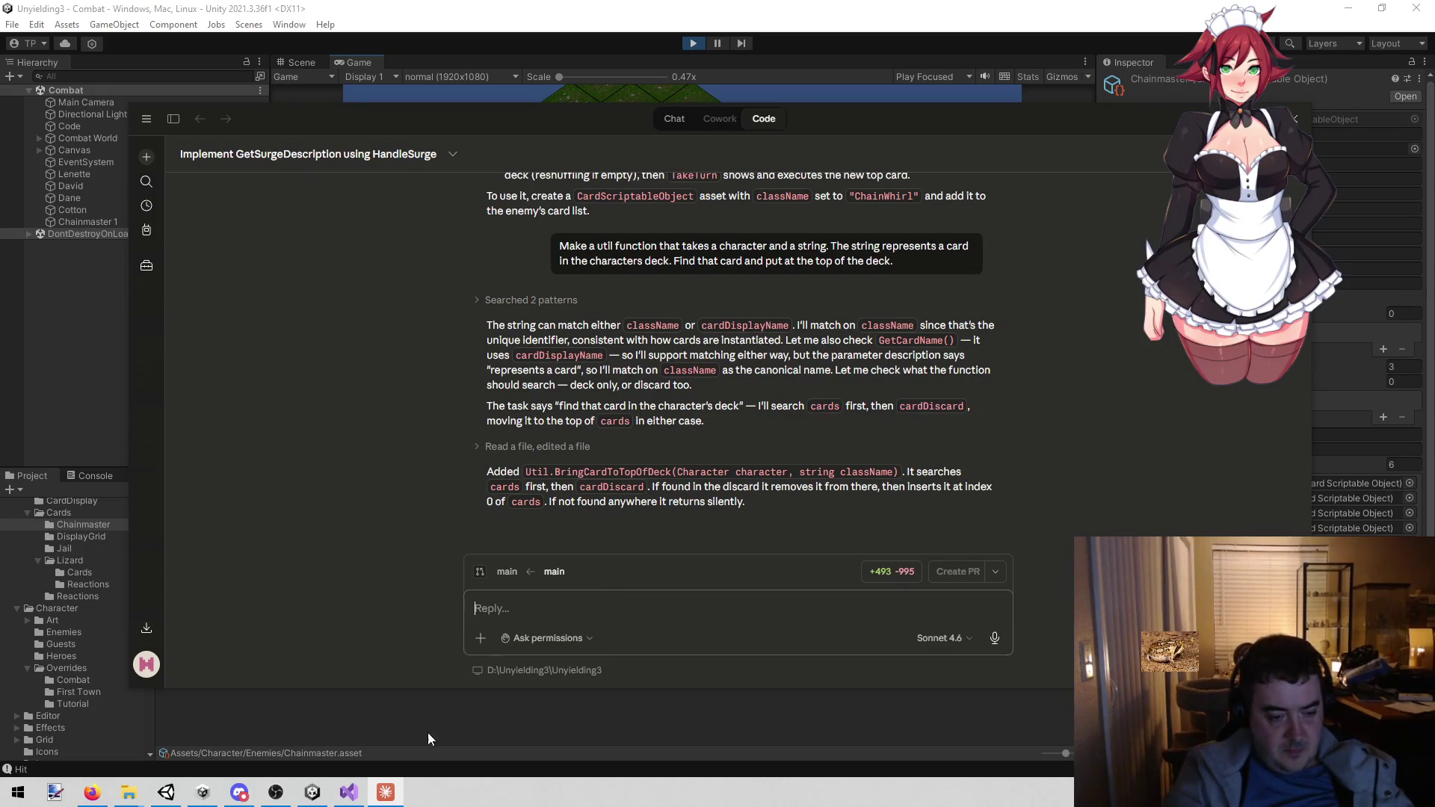
{"action": "type", "text": "CIn chain "}
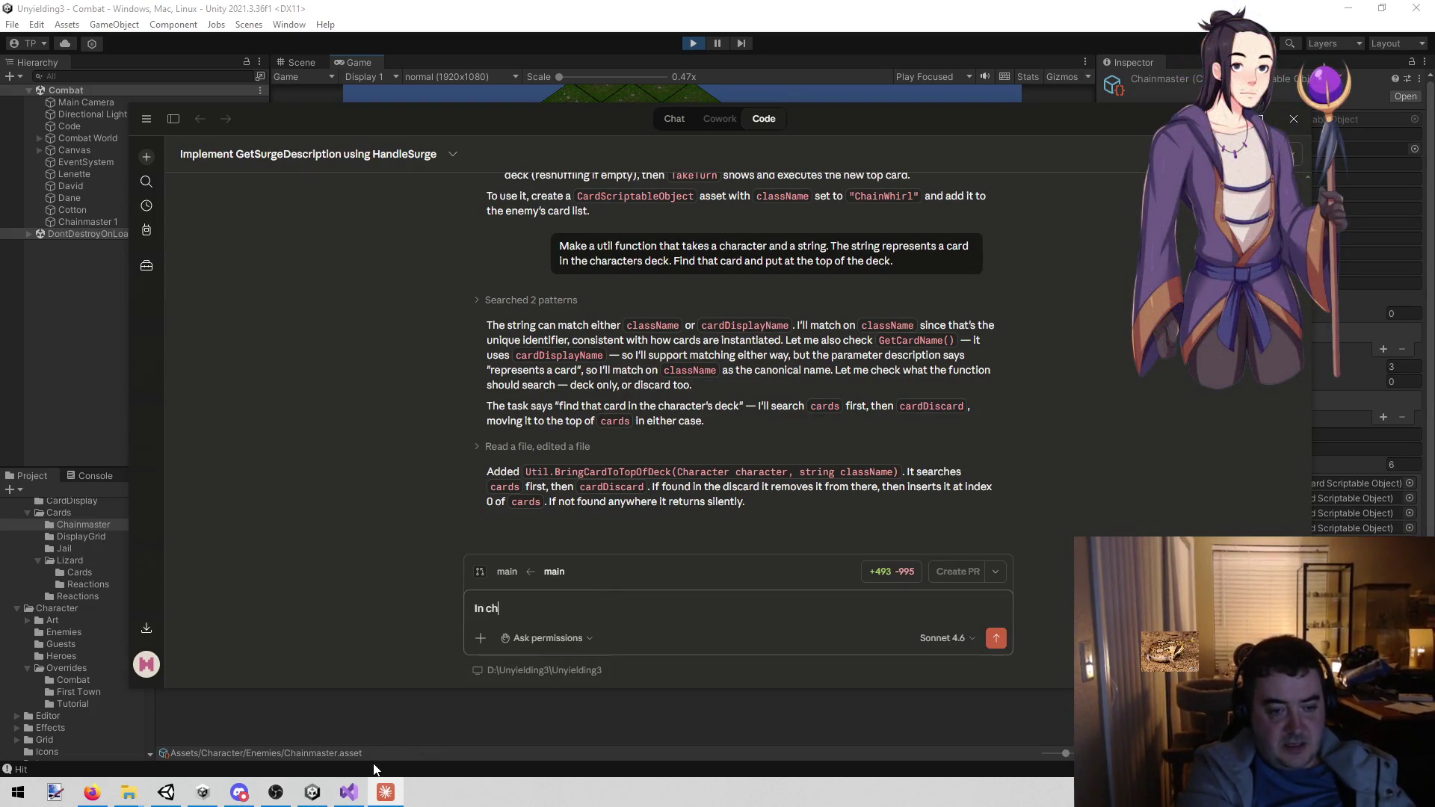
{"action": "type", "text": "whirl,"}
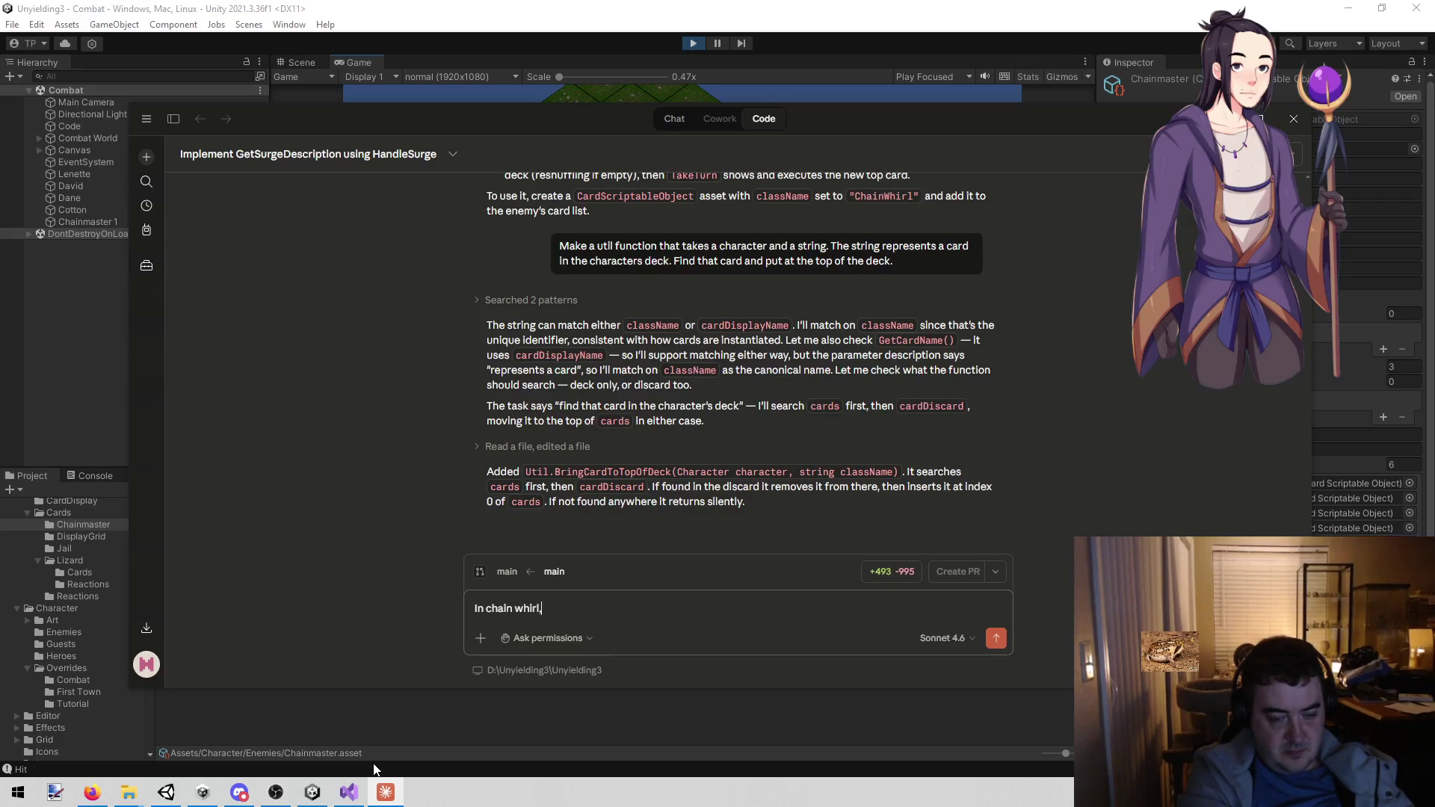
{"action": "type", "text": " when the"}
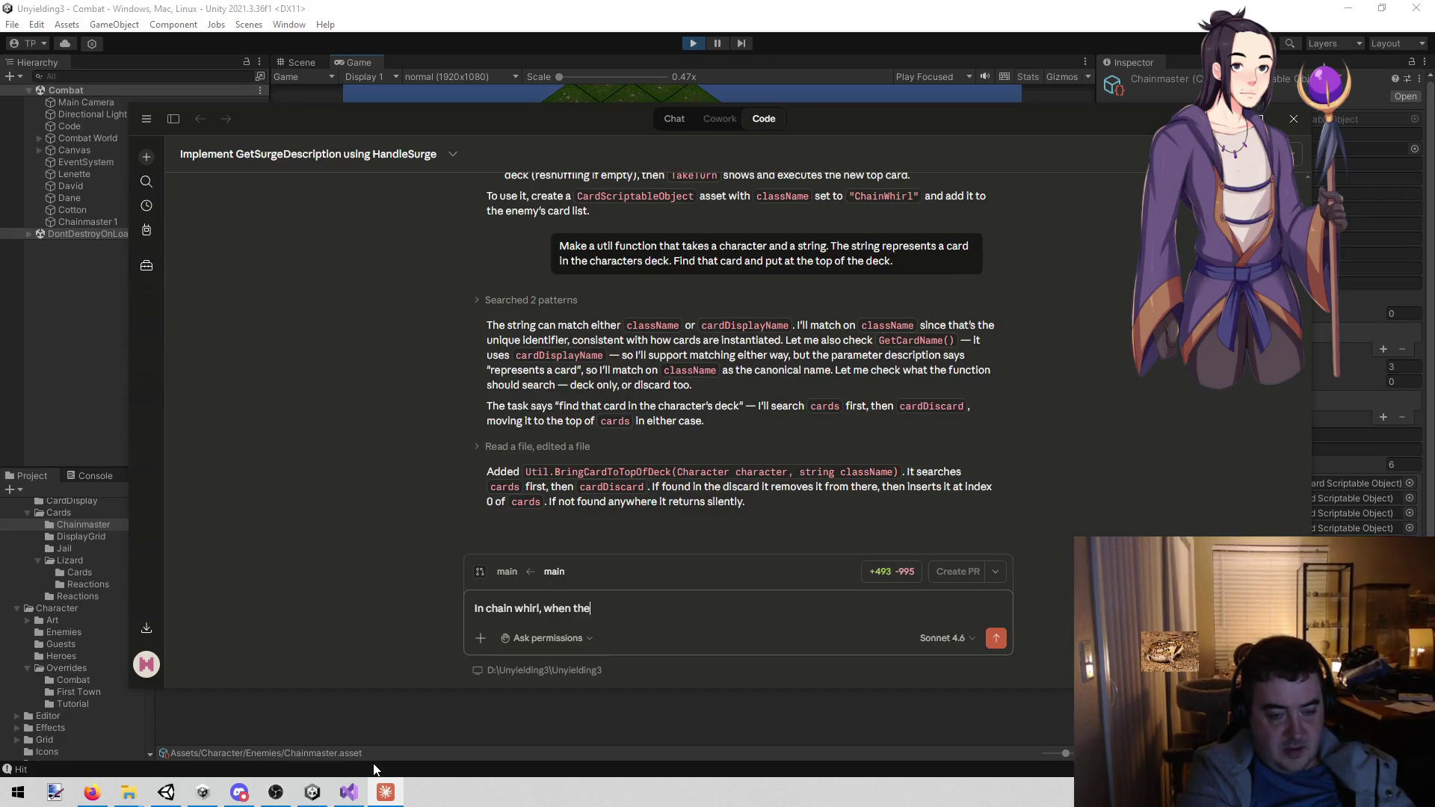
{"action": "key", "text": "BackSpace"}
{"action": "key", "text": "BackSpace"}
{"action": "type", "text": "no enemy i"}
{"action": "type", "text": "s in range, "}
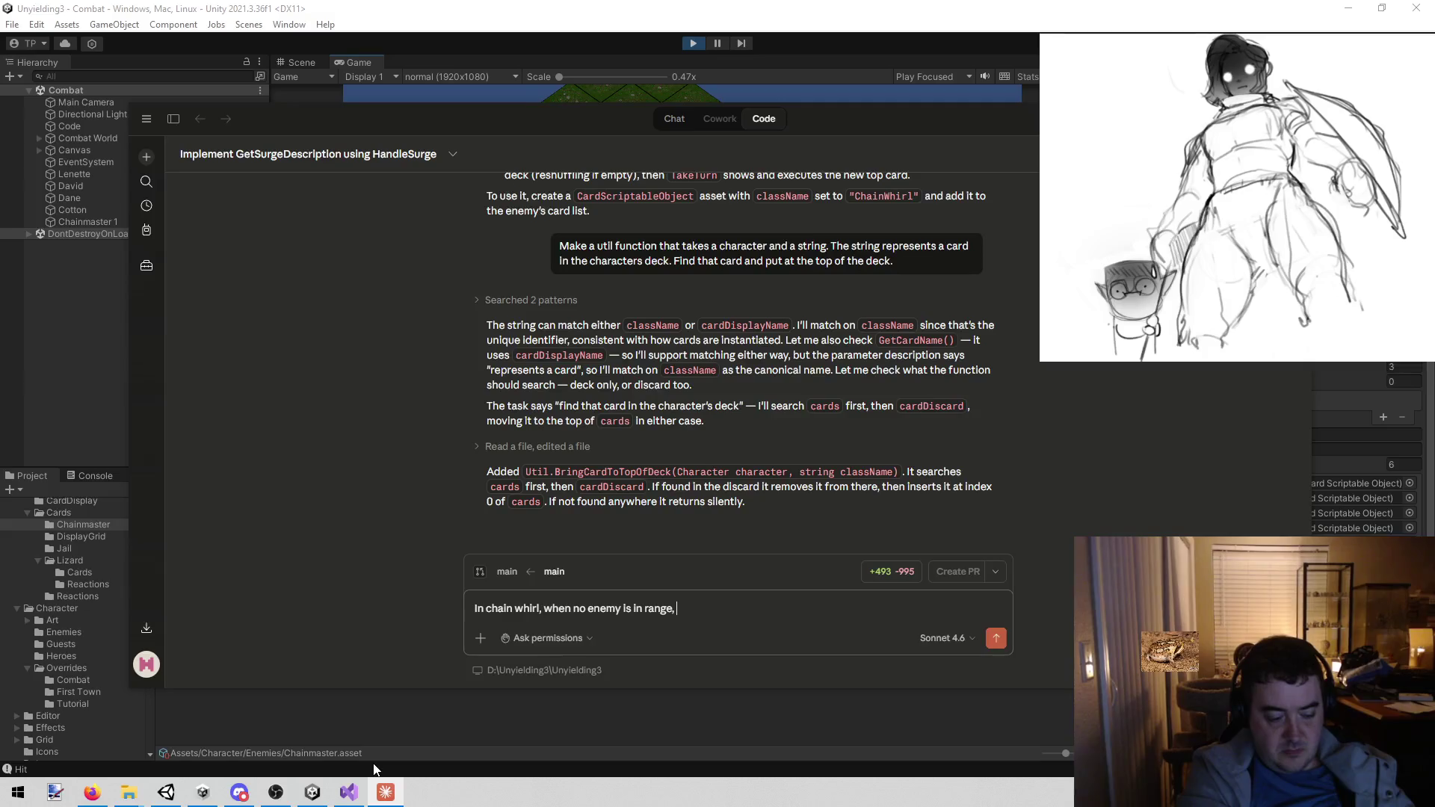
{"action": "type", "text": "chain whirl is"}
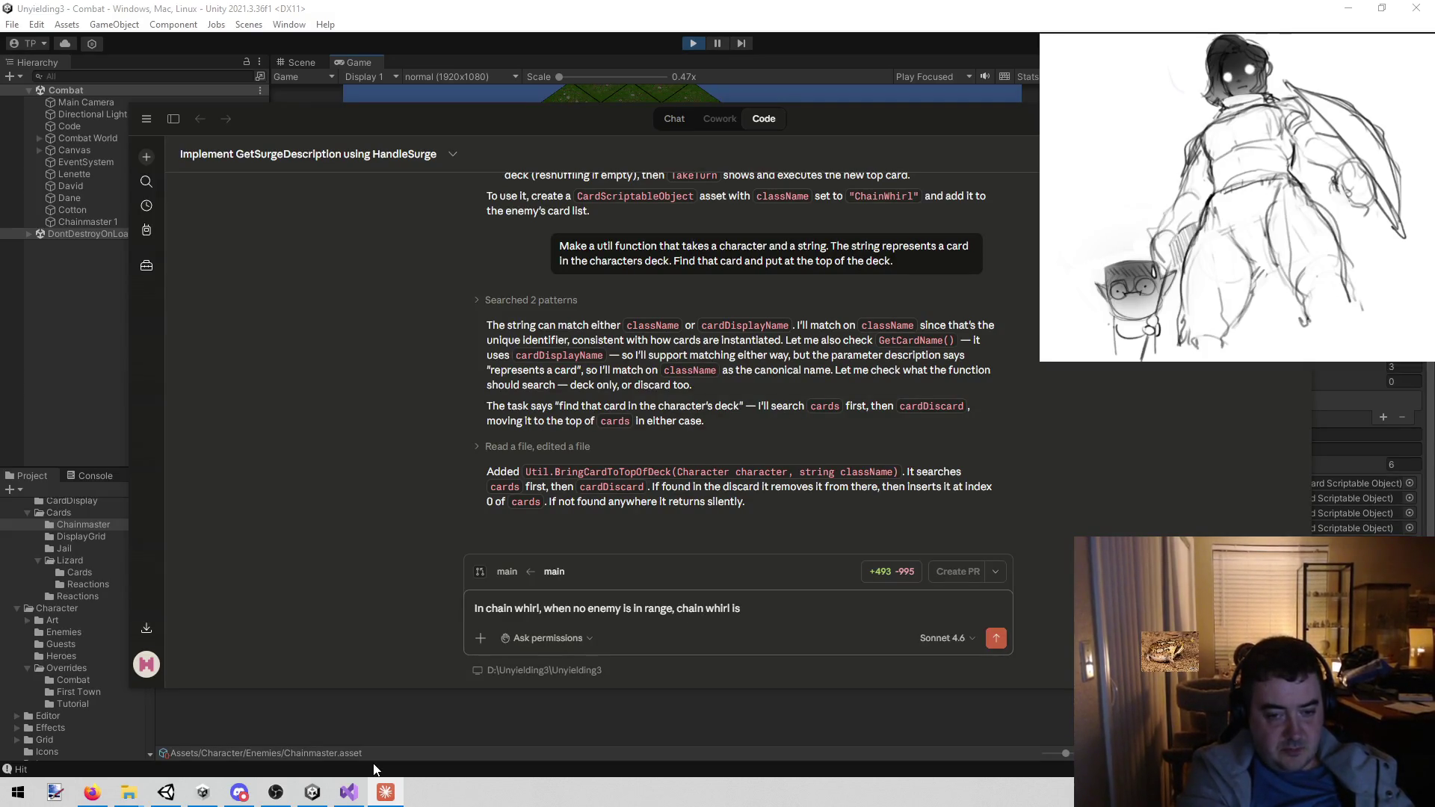
{"action": "type", "text": " never shown to t"}
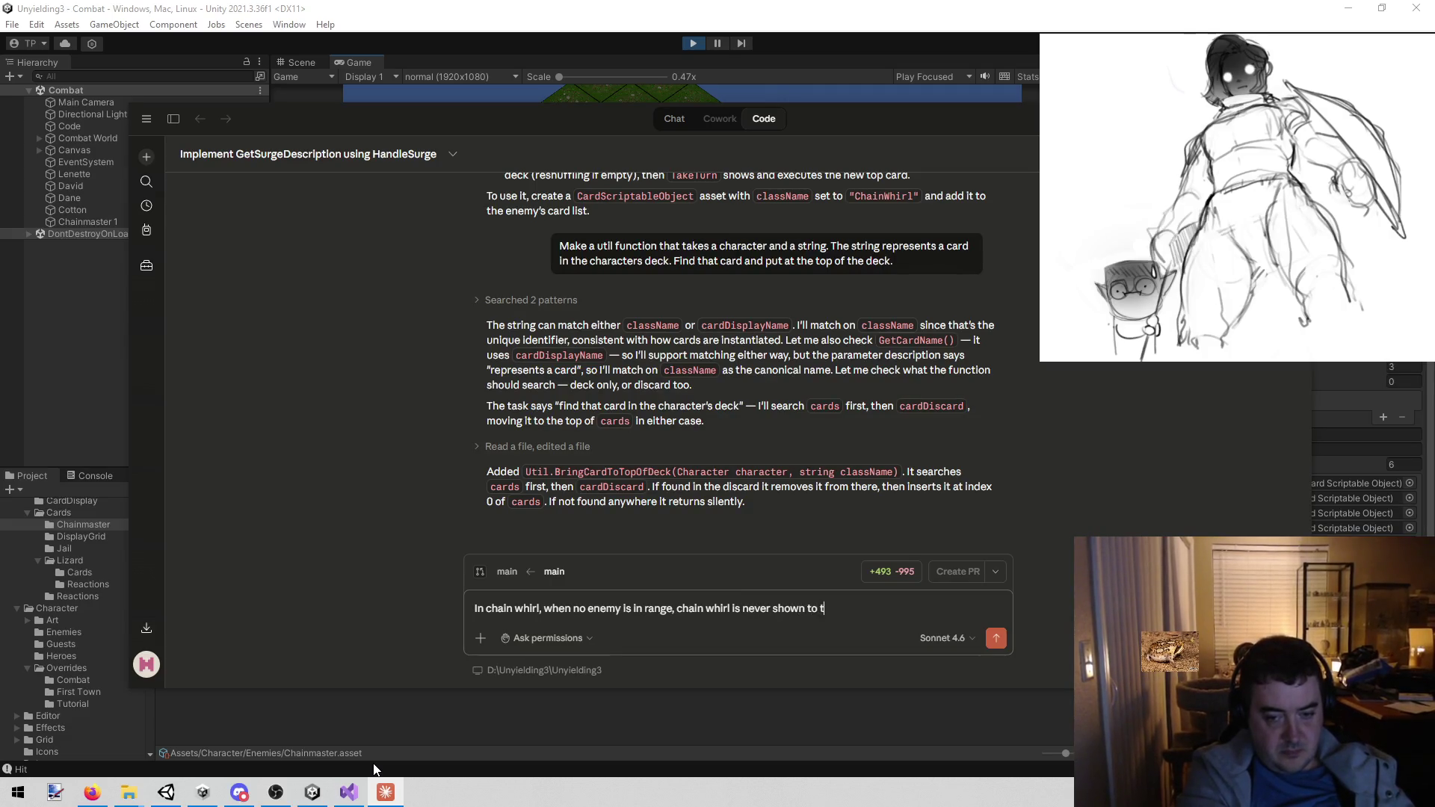
{"action": "type", "text": "he user."}
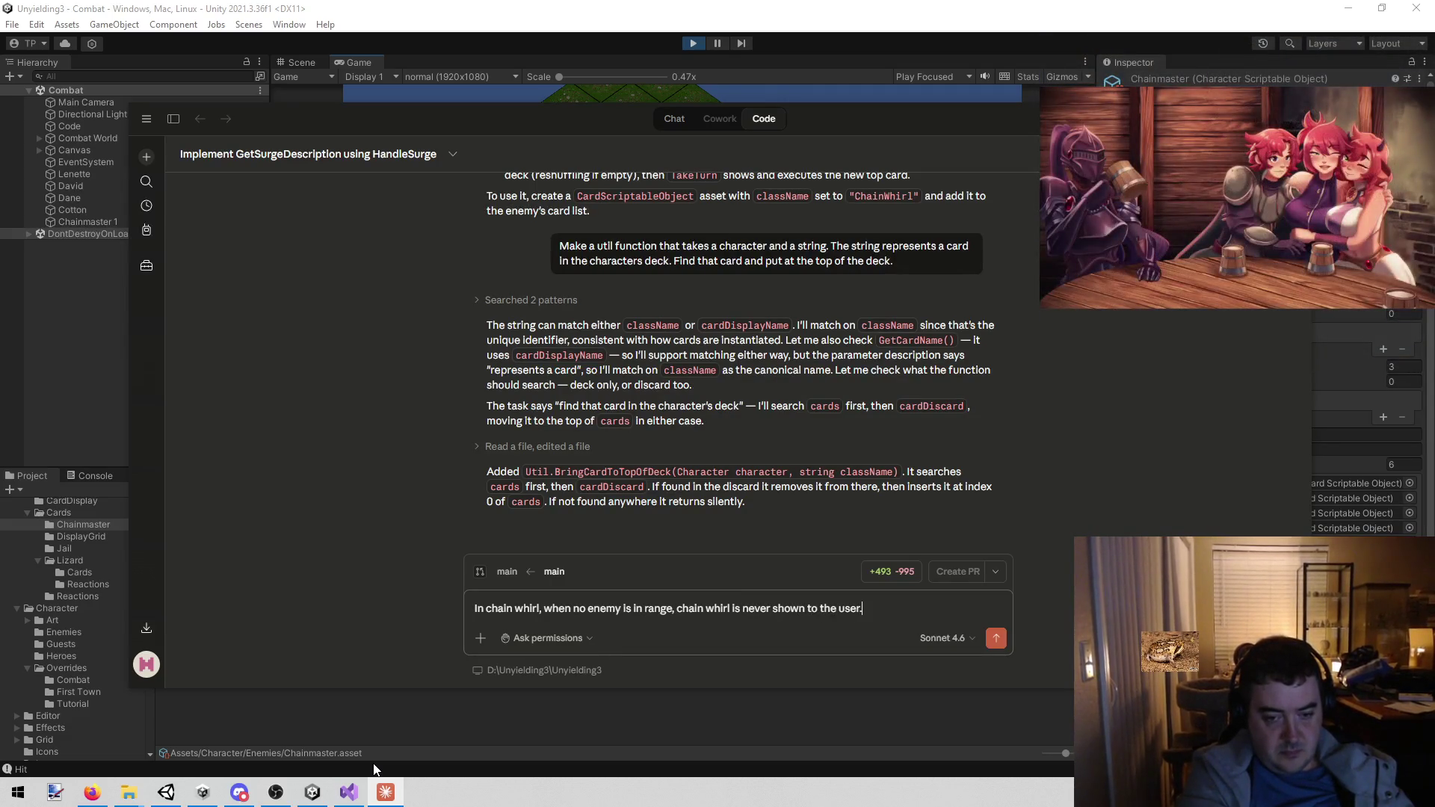
{"action": "type", "text": "It mujsst be"}
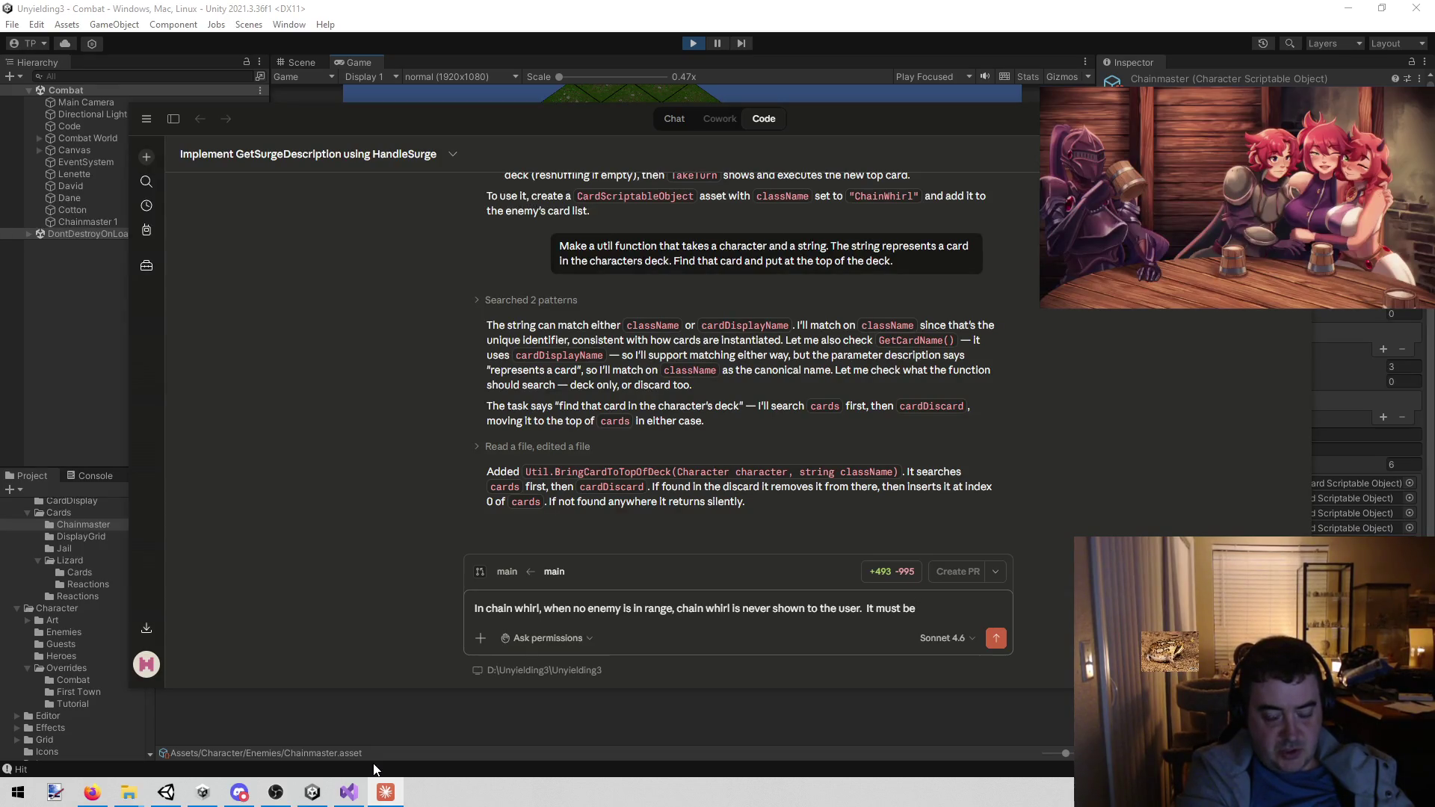
{"action": "type", "text": "own for"}
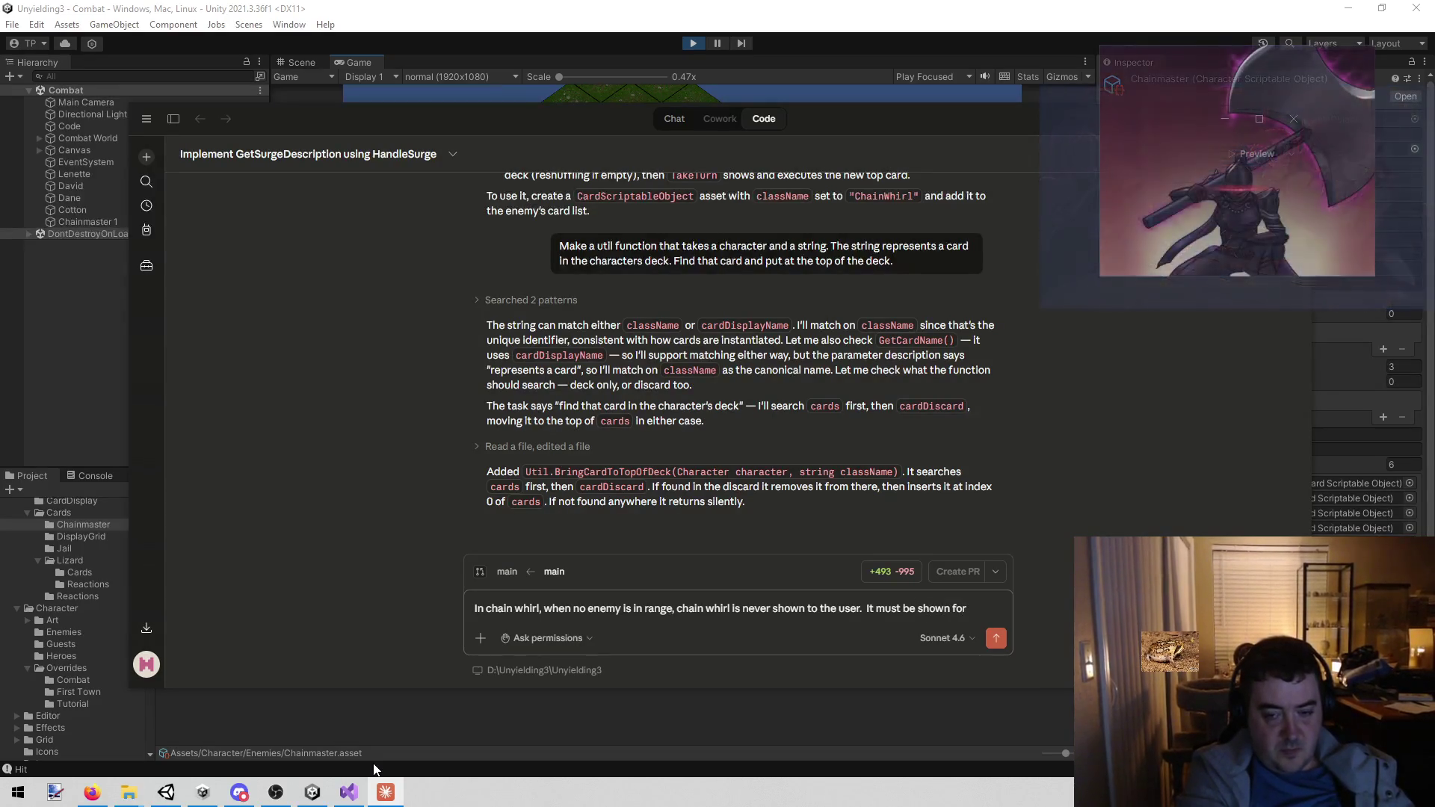
{"action": "type", "text": " 3 s"}
{"action": "type", "text": "econds "}
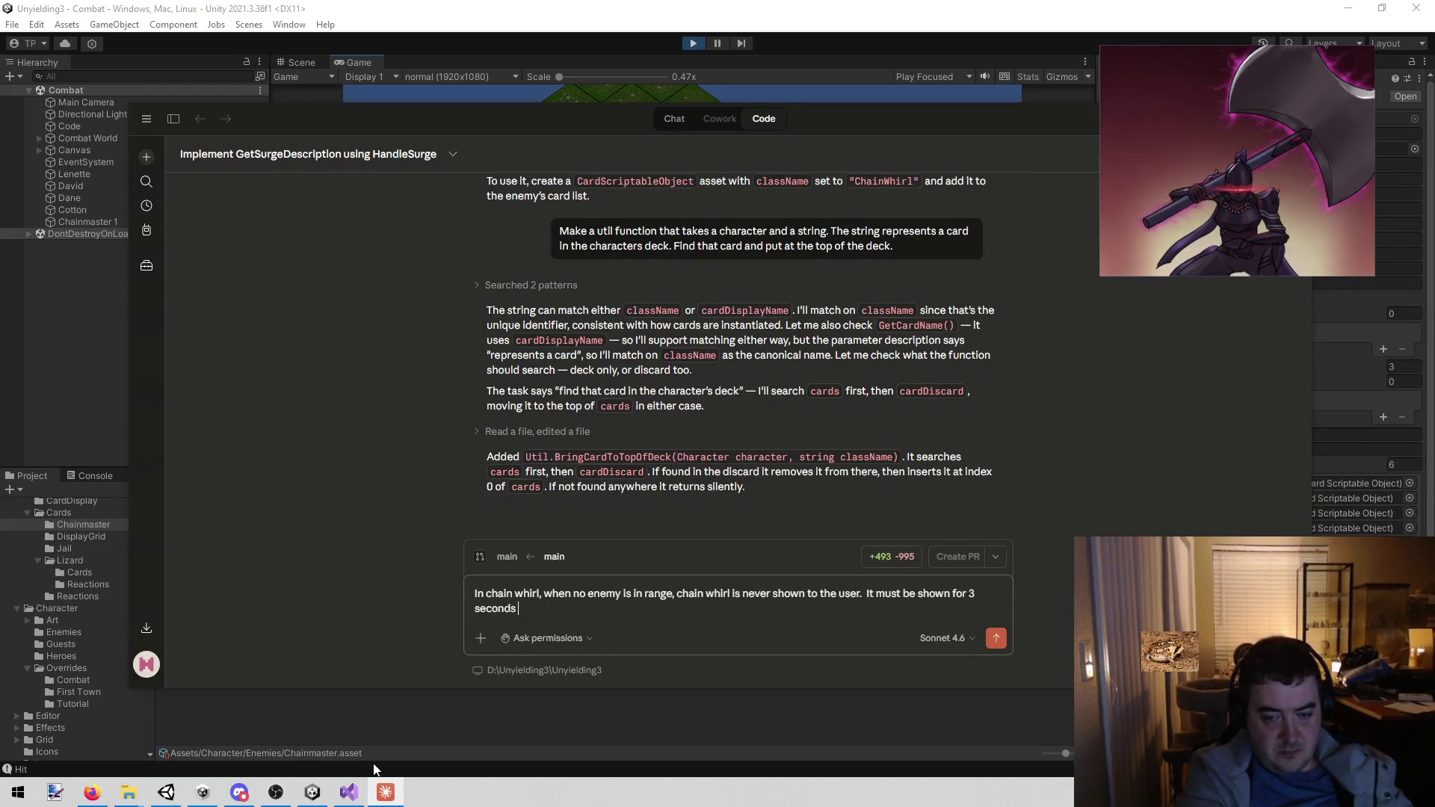
{"action": "type", "text": " a popup"}
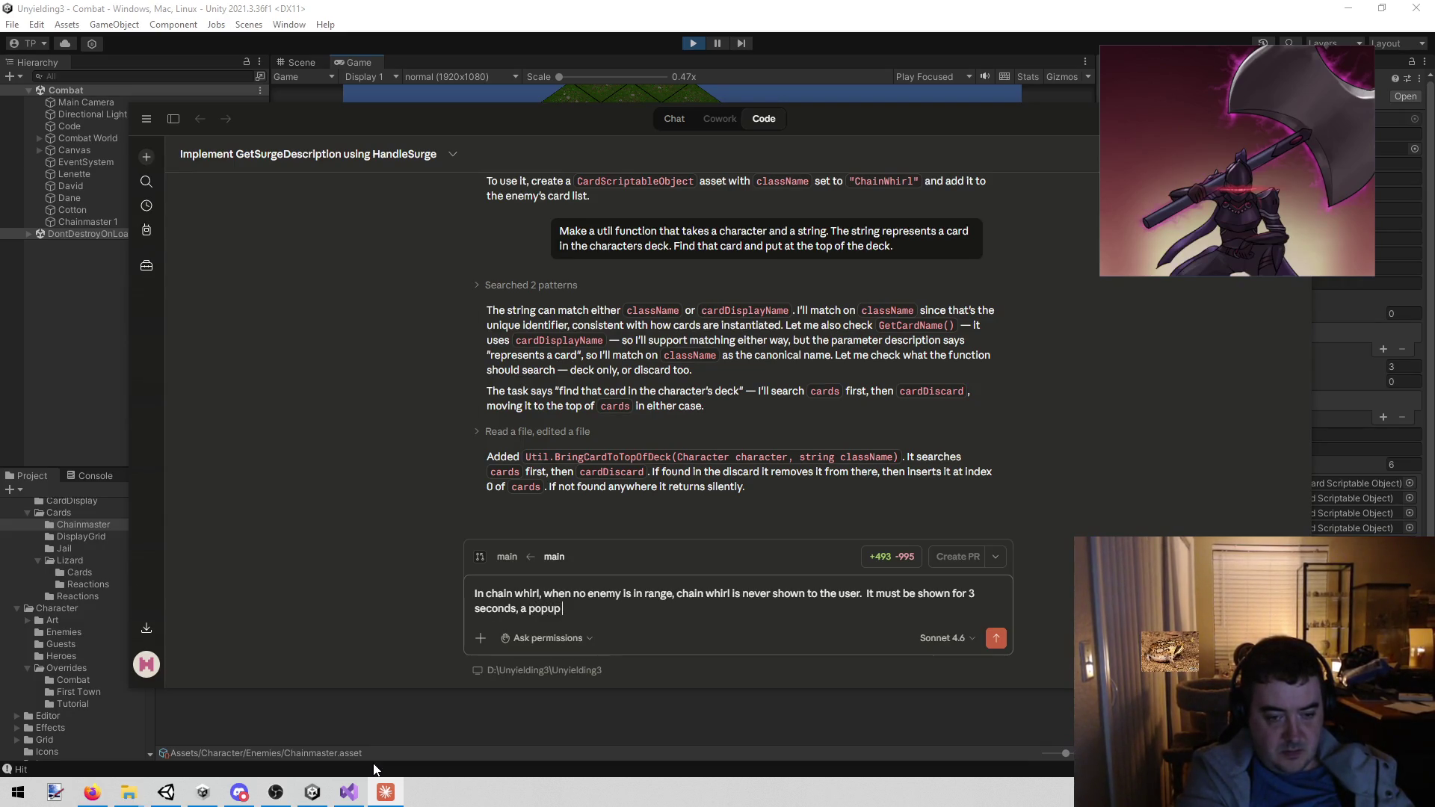
{"action": "key", "text": "BackSpace"}
{"action": "key", "text": "BackSpace"}
{"action": "key", "text": "BackSpace"}
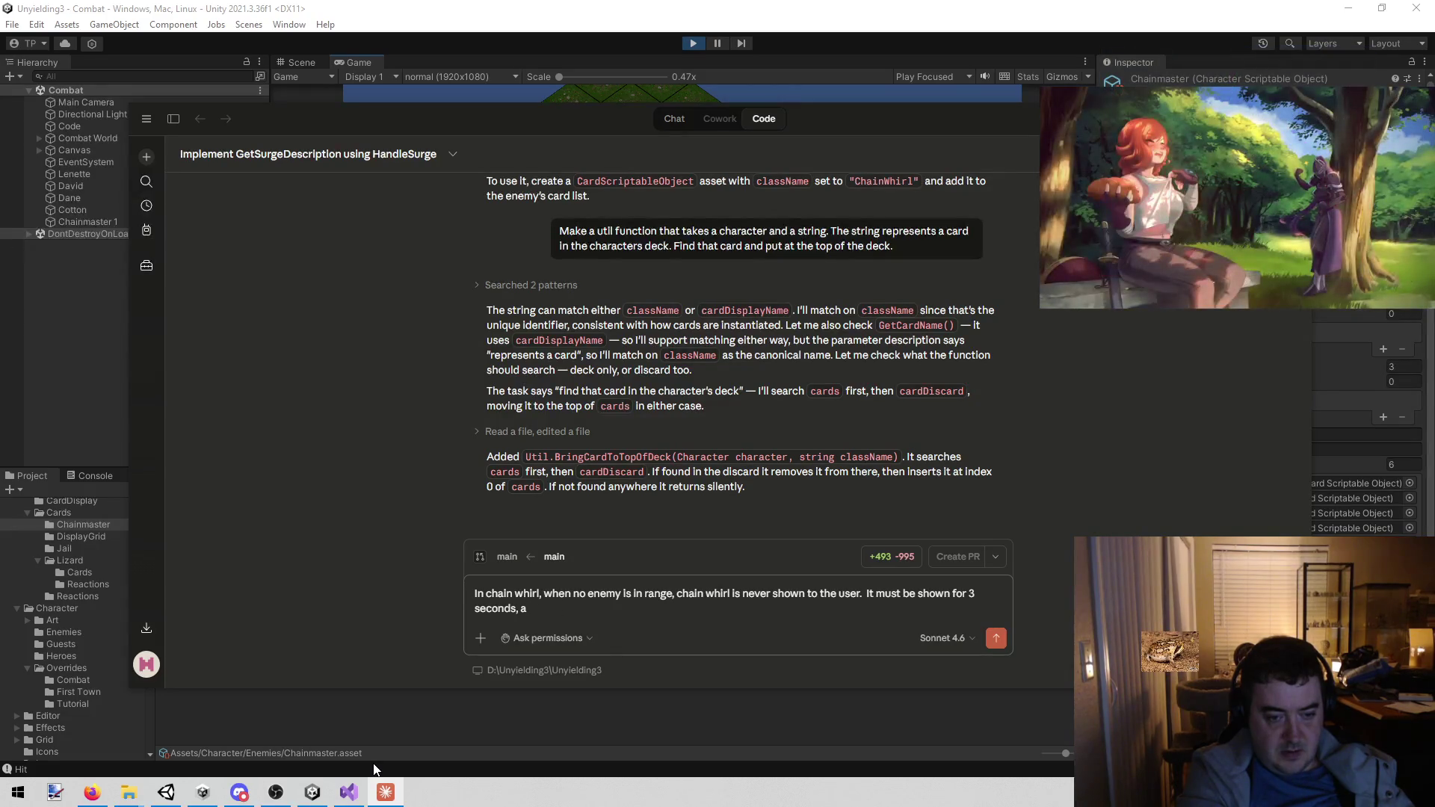
{"action": "type", "text": "flash"}
{"action": "key", "text": "BackSpace"}
{"action": "key", "text": "BackSpace"}
{"action": "type", "text": "o"}
{"action": "key", "text": "BackSpace"}
{"action": "key", "text": "BackSpace"}
{"action": "type", "text": "oating combat "}
{"action": "type", "text": "texty"}
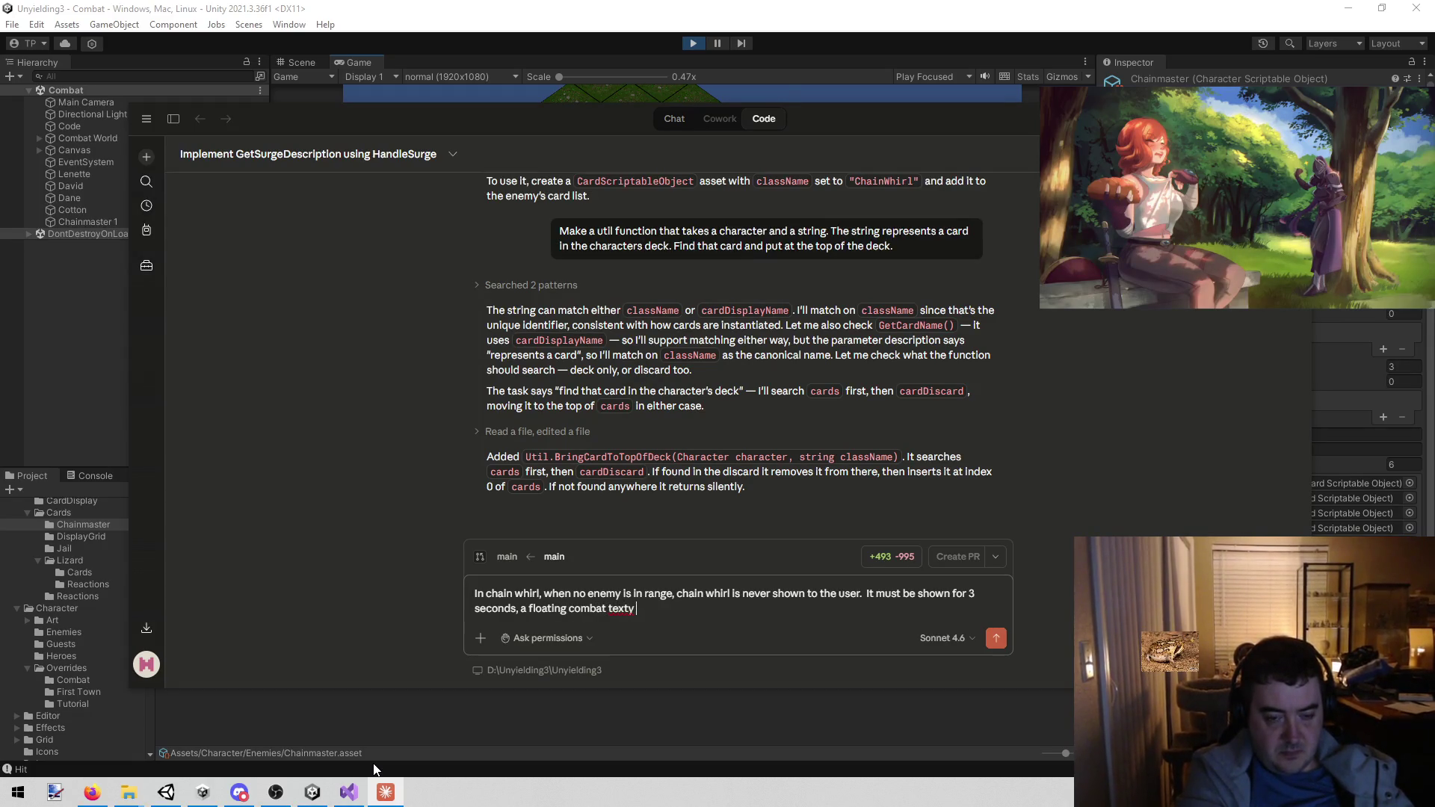
{"action": "type", "text": "neeeds to"}
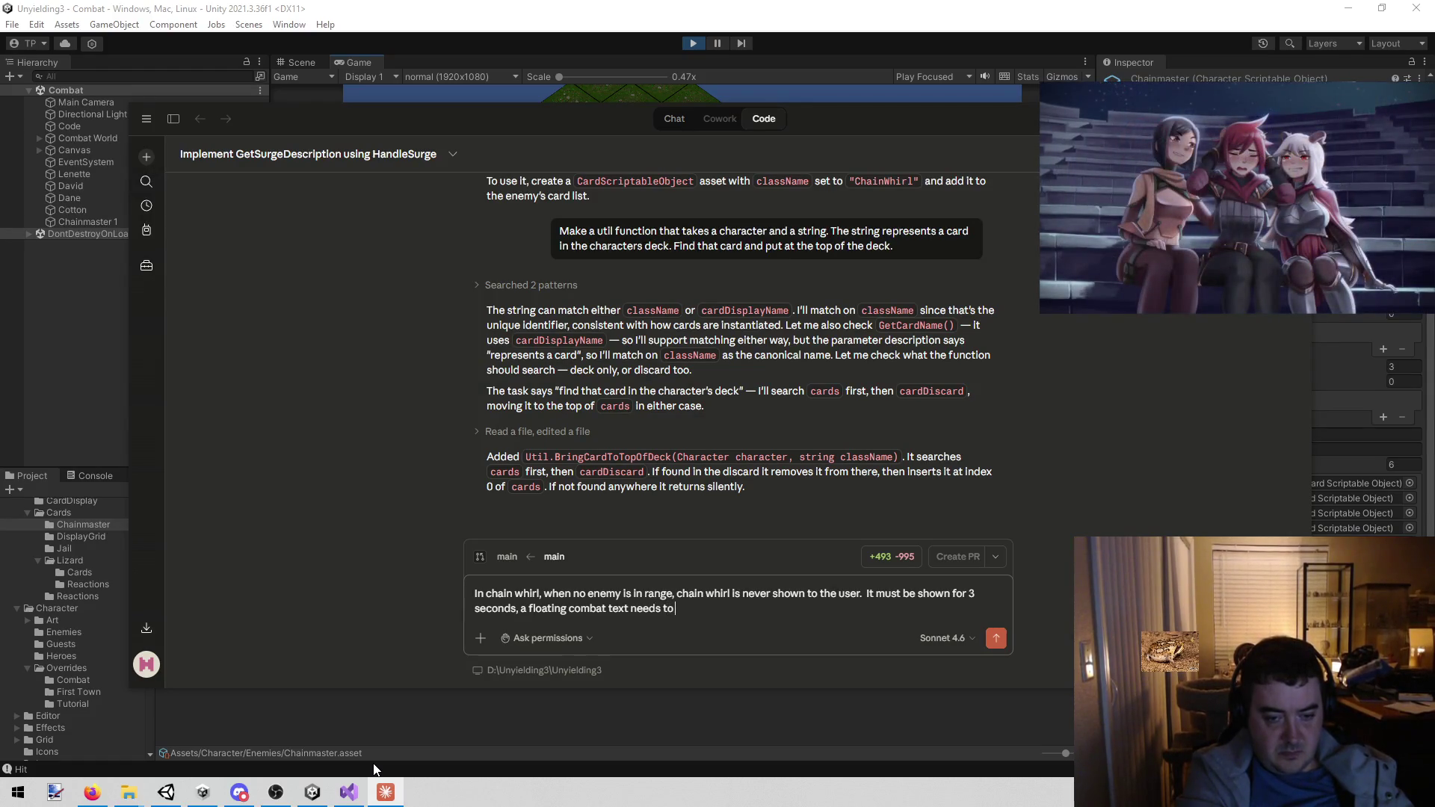
{"action": "type", "text": " appe"}
{"action": "type", "text": "over the charctert"}
{"action": "key", "text": "BackSpace"}
{"action": "key", "text": "BackSpace"}
{"action": "key", "text": "BackSpace"}
{"action": "key", "text": "BackSpace"}
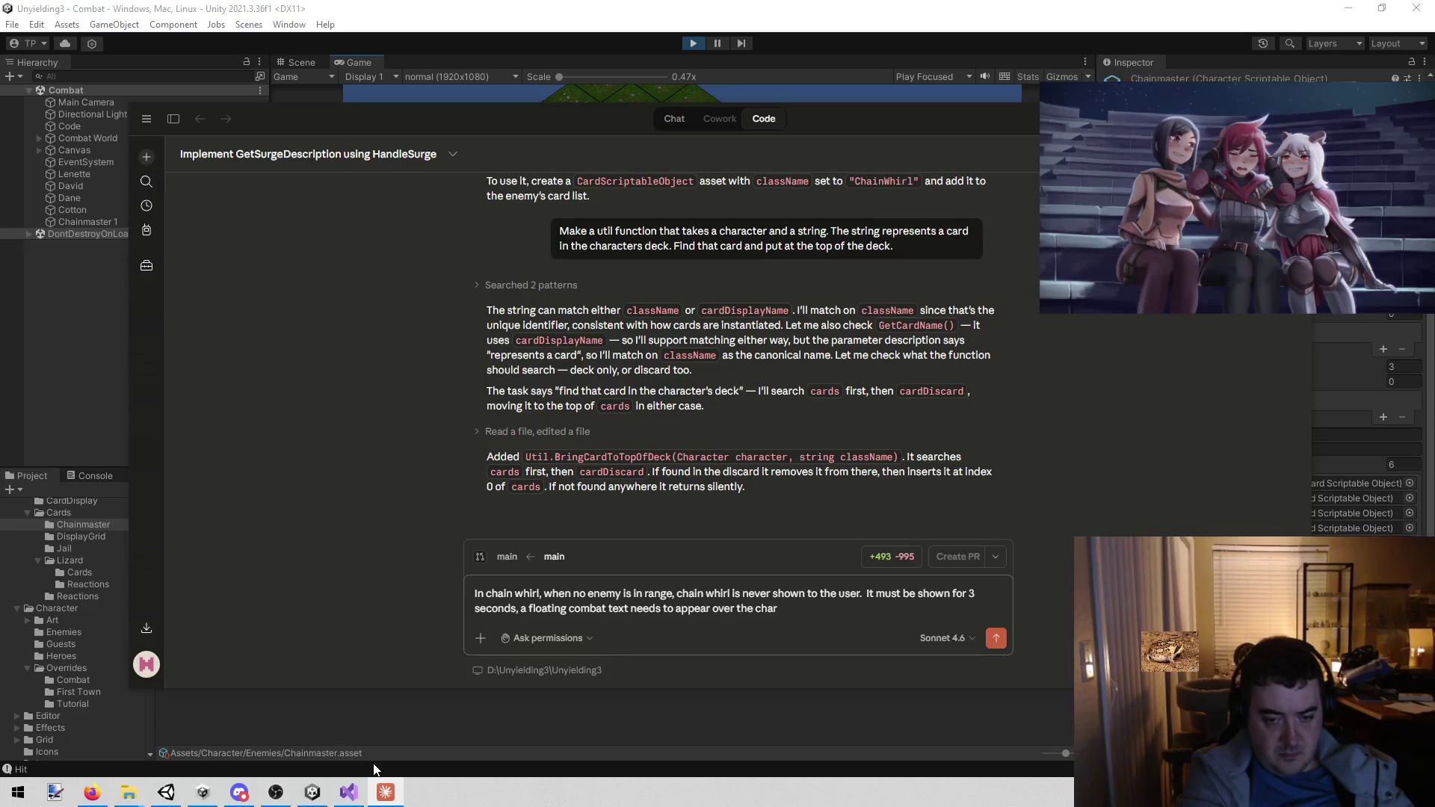
{"action": "type", "text": "er sayings "}
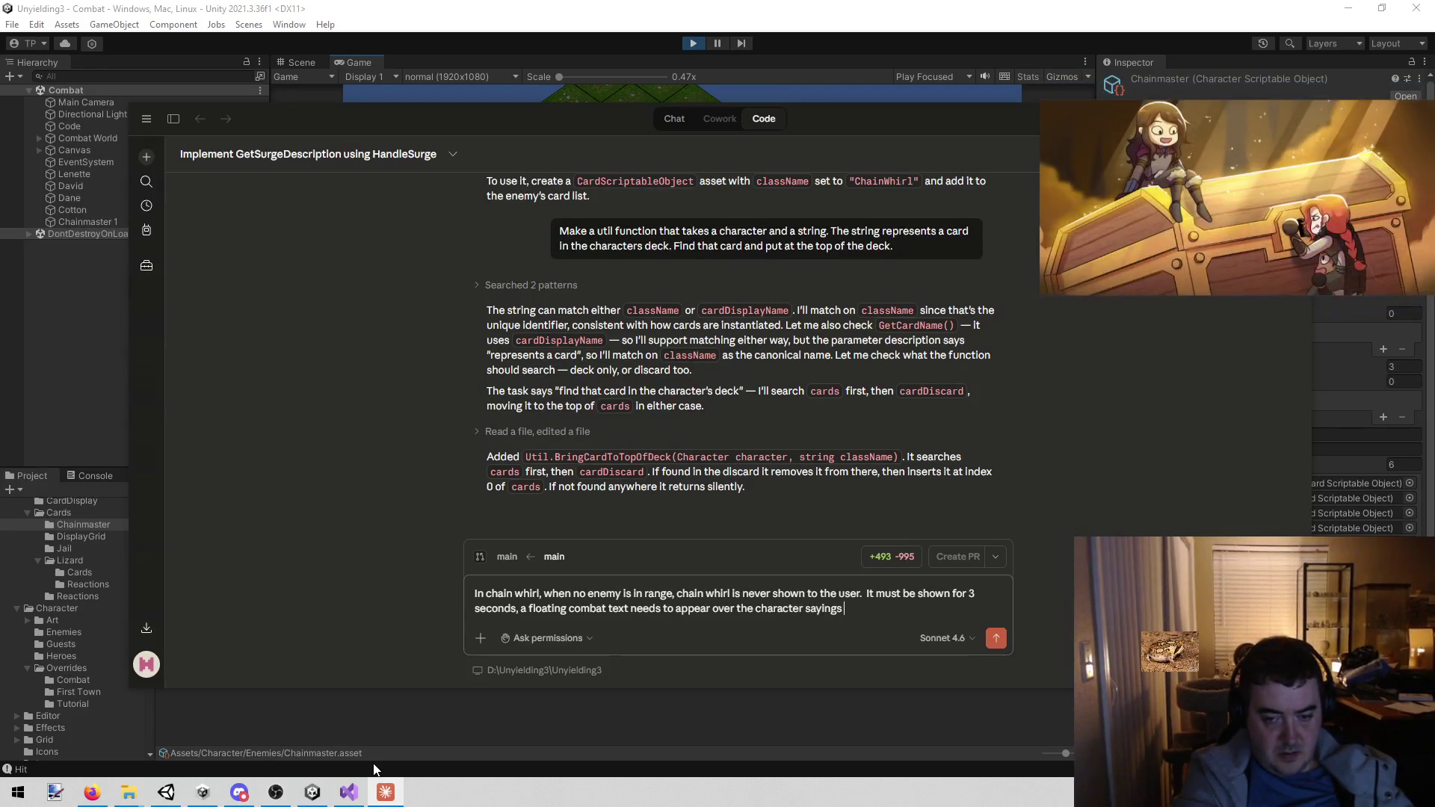
{"action": "key", "text": "BackSpace"}
{"action": "key", "text": "BackSpace"}
{"action": "type", "text": " \"No target\""}
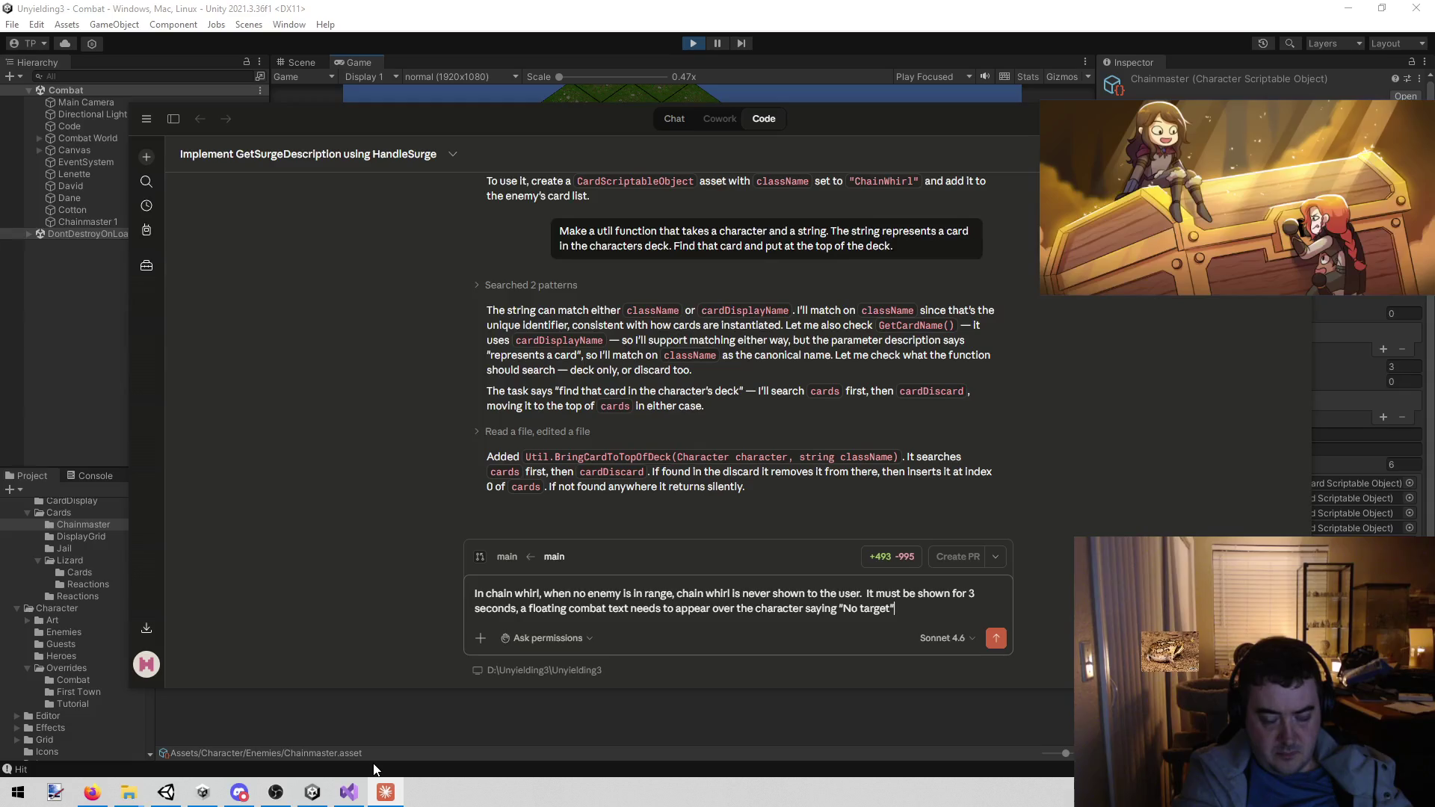
{"action": "type", "text": ".  After 3 "}
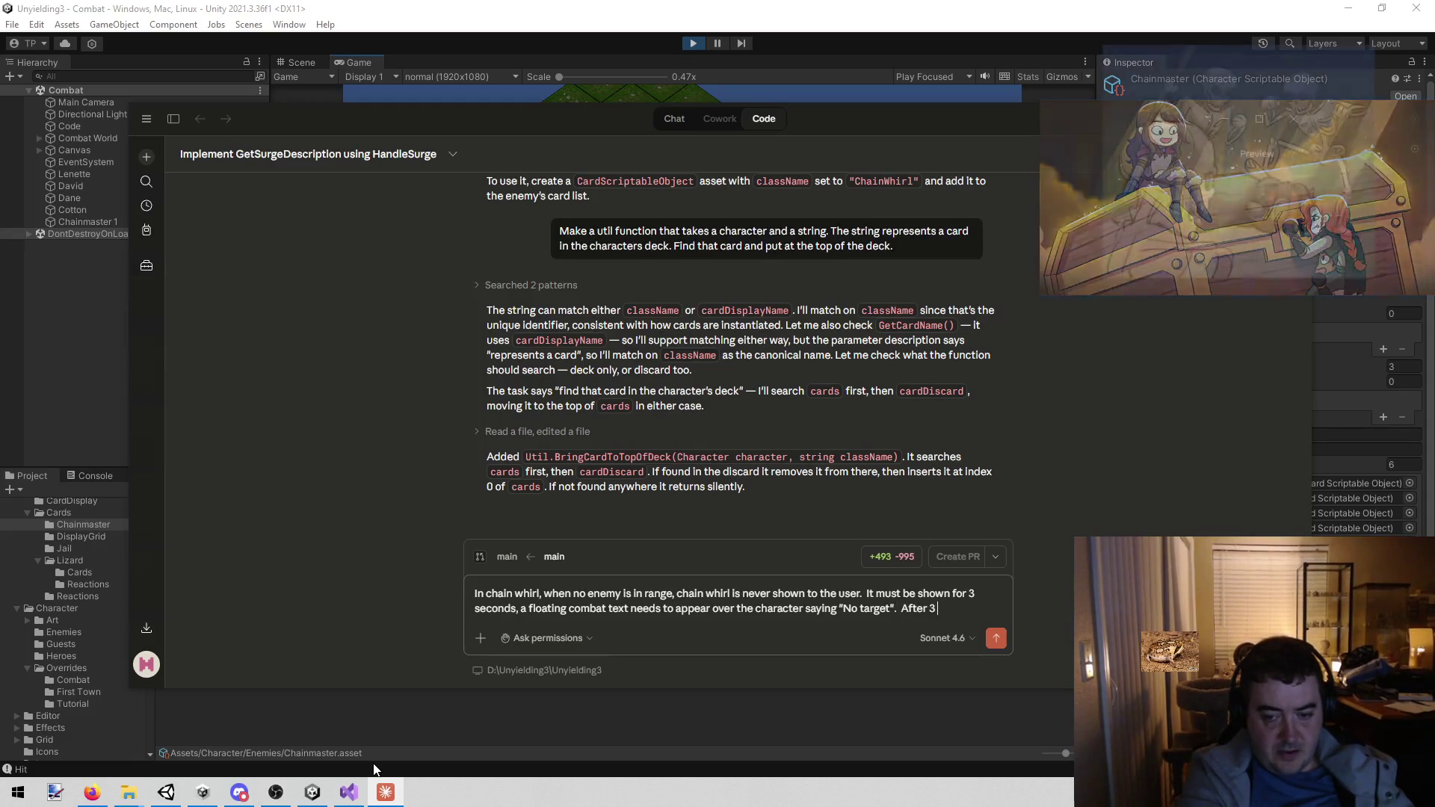
{"action": "type", "text": "seconds,"}
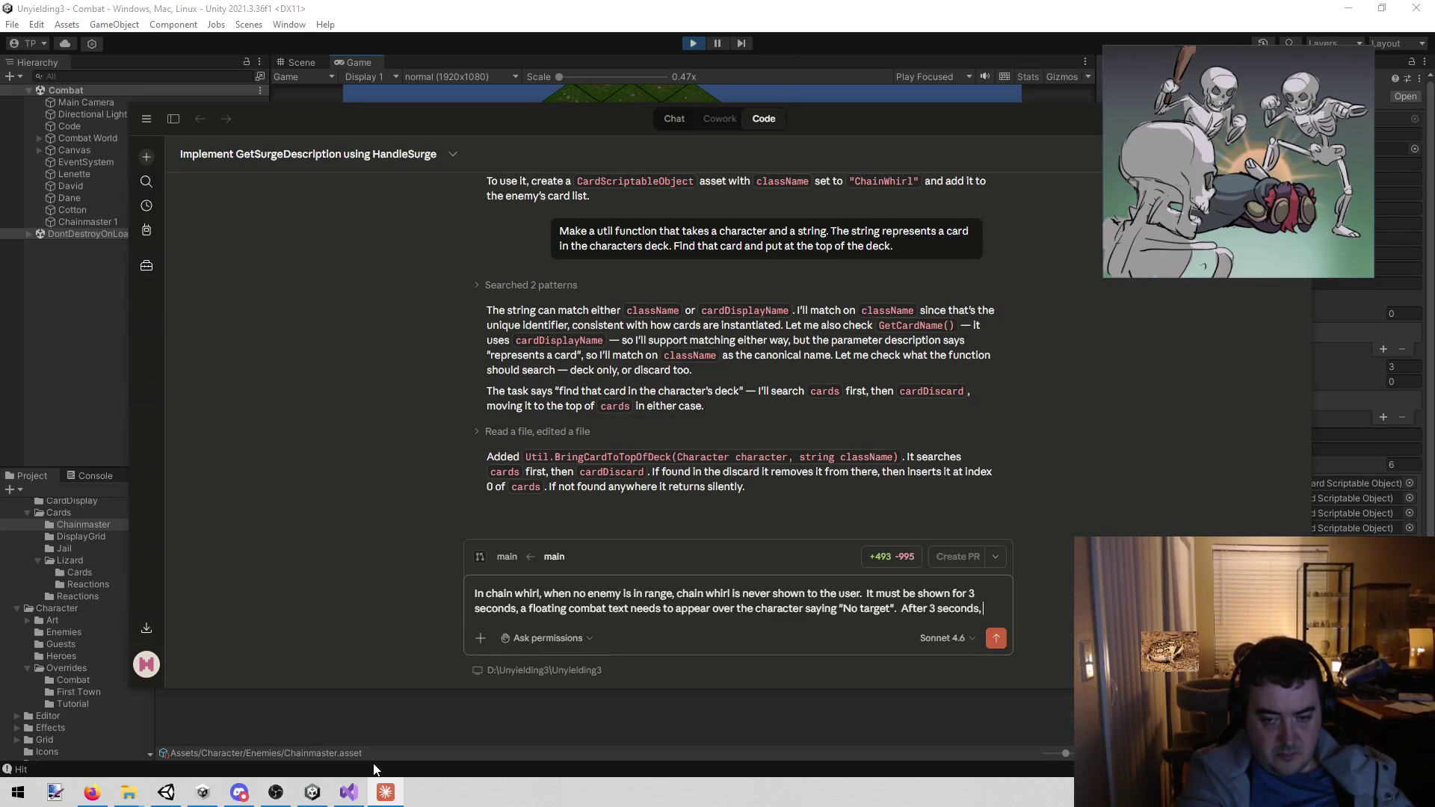
{"action": "type", "text": "y the book"}
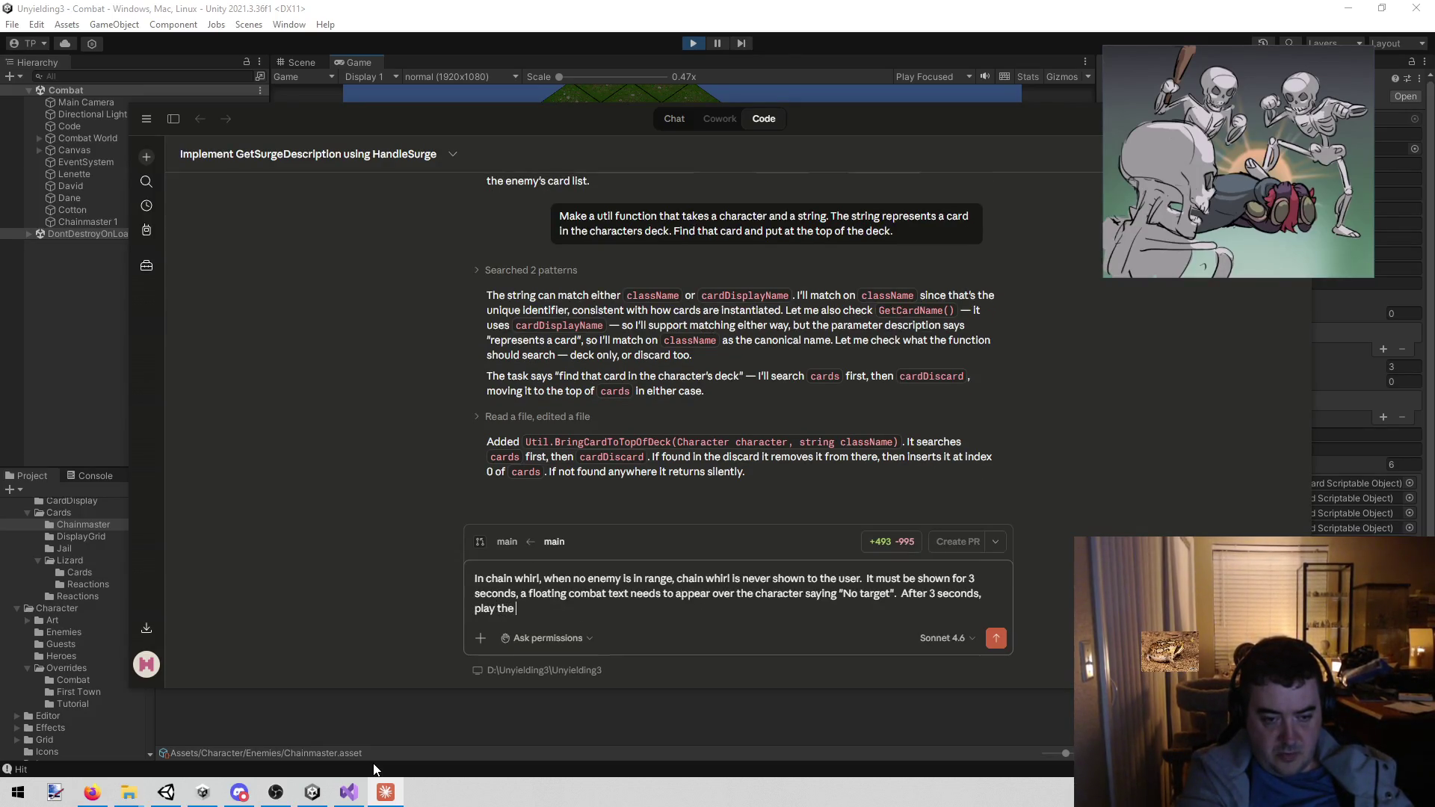
{"action": "key", "text": "BackSpace"}
{"action": "key", "text": "BackSpace"}
{"action": "type", "text": "Hook"}
{"action": "type", "text": "AndPull C"}
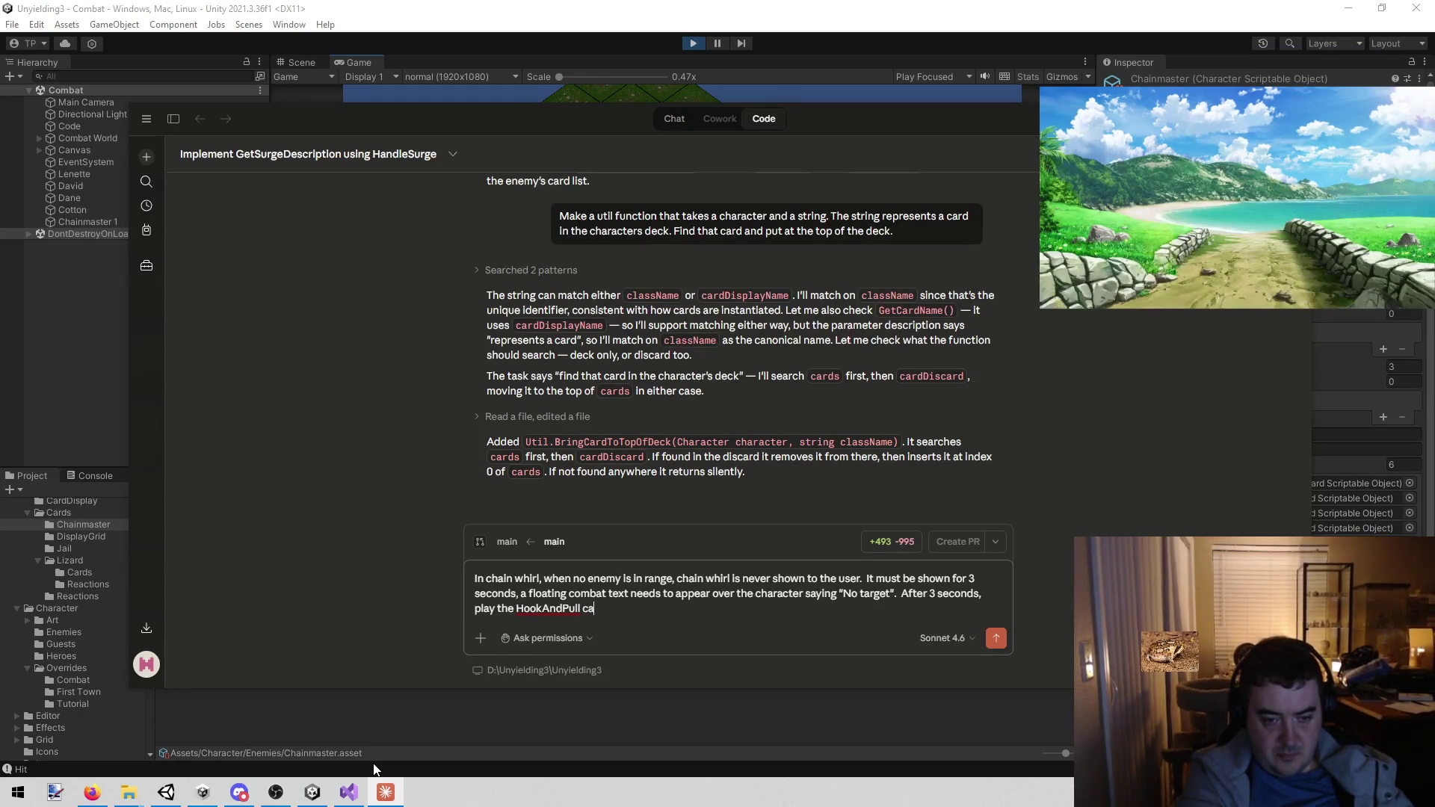
{"action": "key", "text": "Return"}
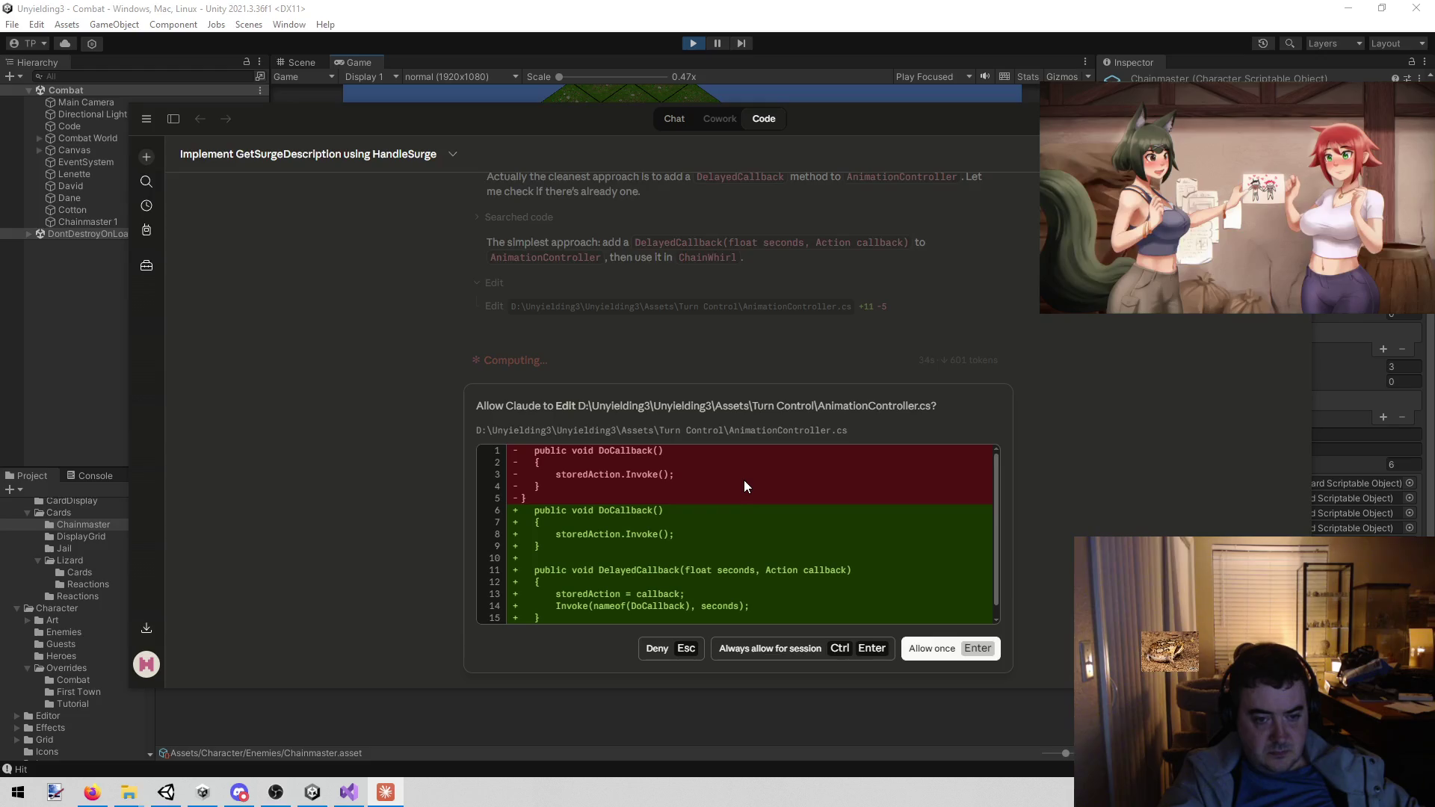
- Scroll through the AnimationController.cs diff to review the new DelayedCallback method beside DoCallback
{"action": "scroll", "coordinate": [743, 490], "scroll_direction": "down", "scroll_amount": 1}
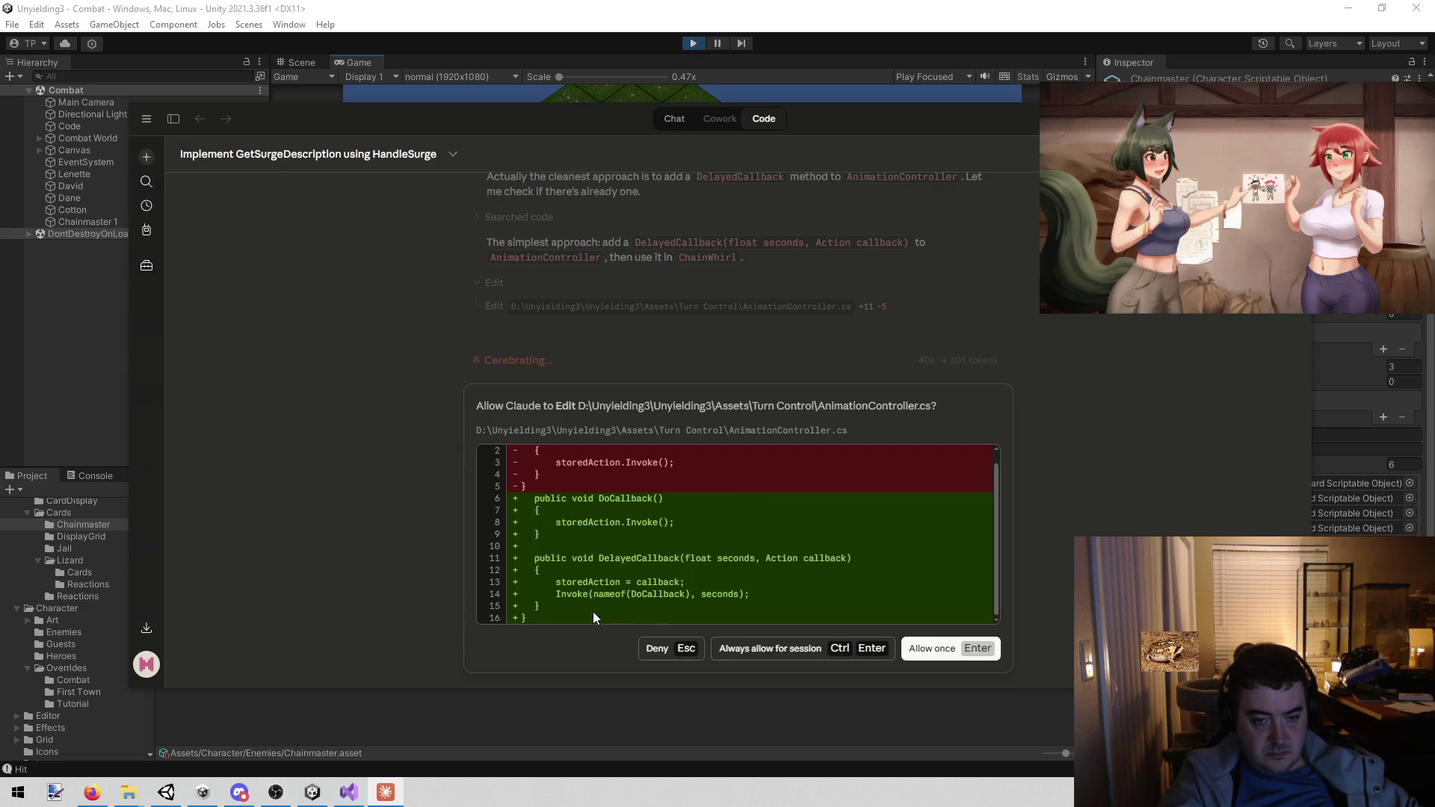
{"action": "scroll", "coordinate": [607, 571], "scroll_direction": "up", "scroll_amount": 1}
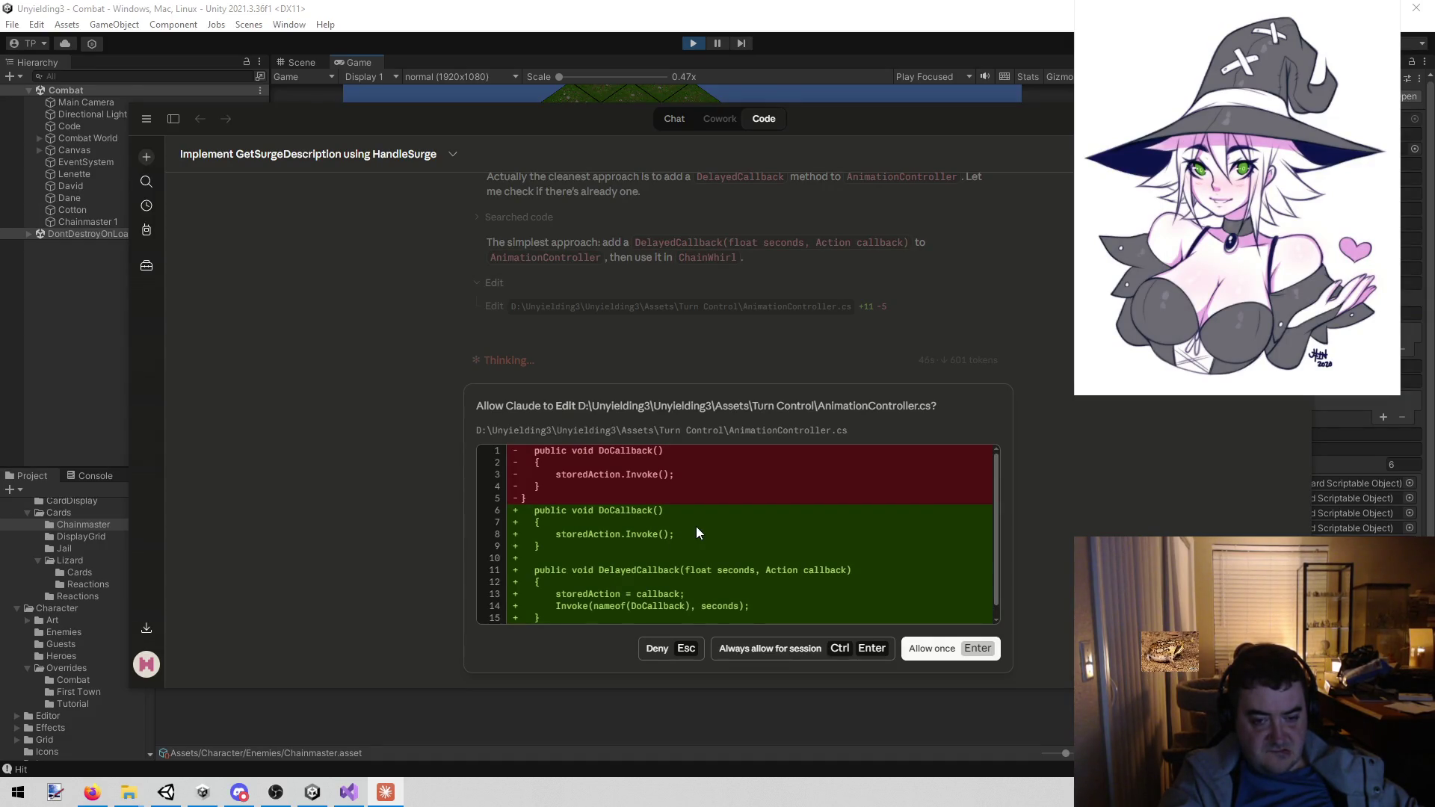
{"action": "scroll", "coordinate": [696, 527], "scroll_direction": "down", "scroll_amount": 1}
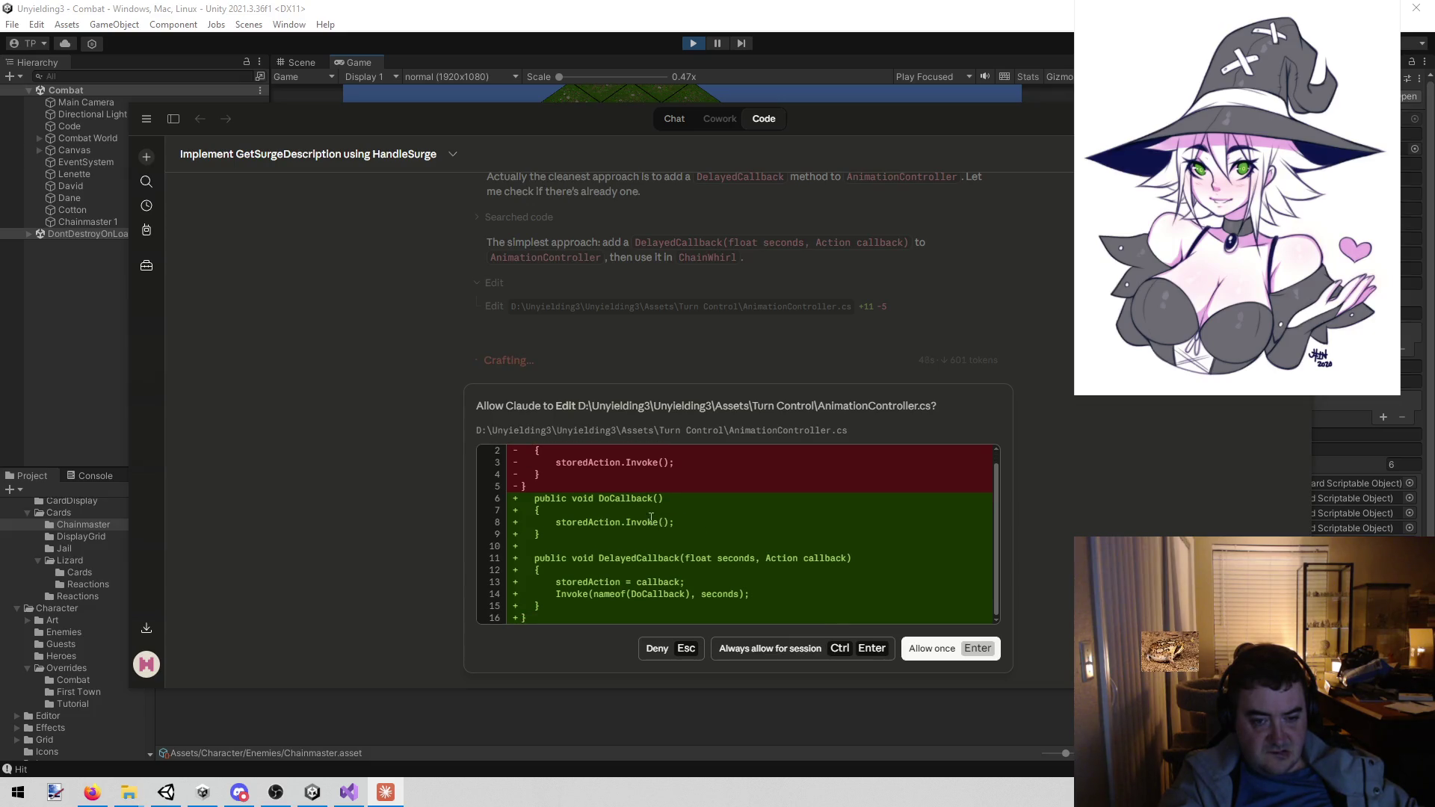
{"action": "scroll", "coordinate": [630, 535], "scroll_direction": "up", "scroll_amount": 1}
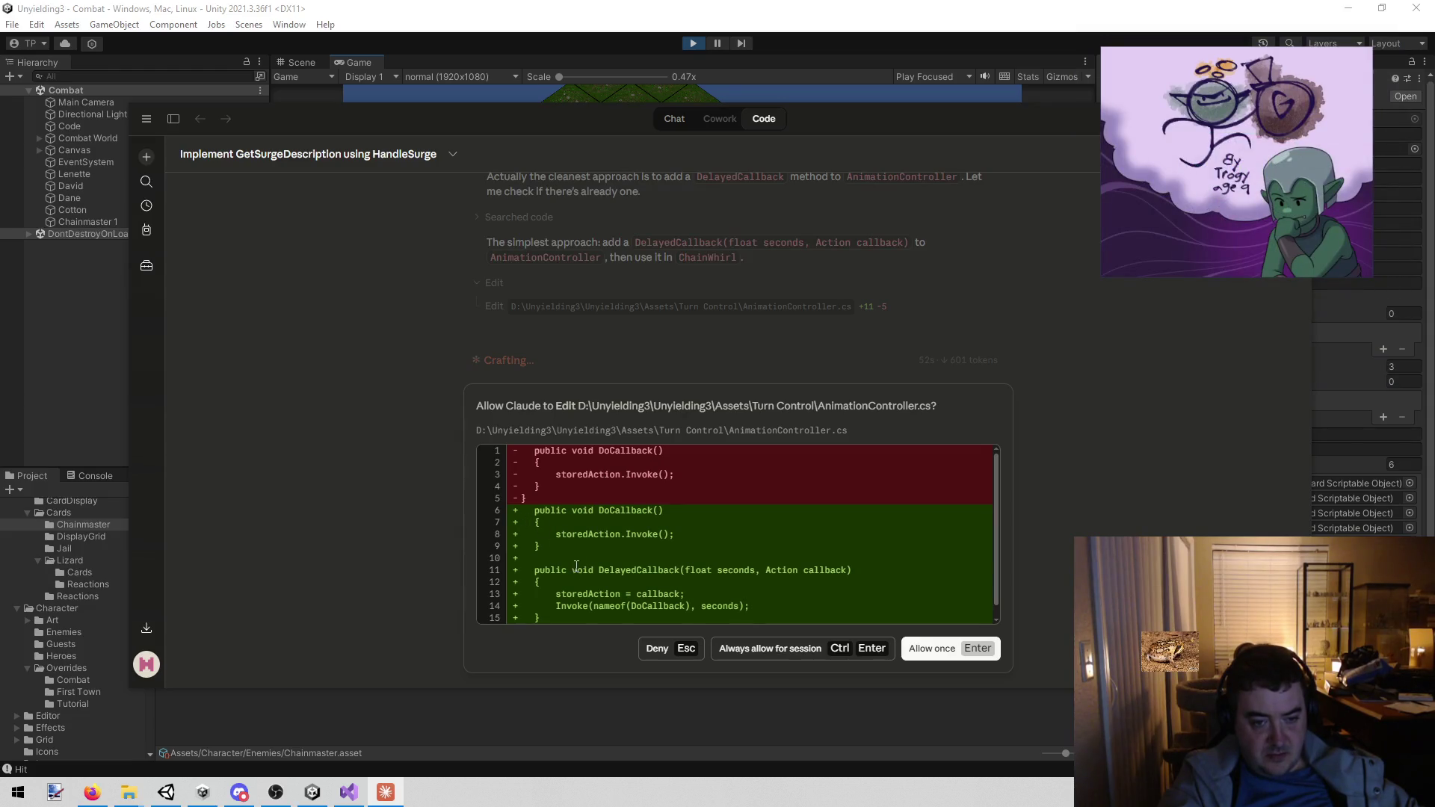
{"action": "scroll", "coordinate": [576, 572], "scroll_direction": "down", "scroll_amount": 1}
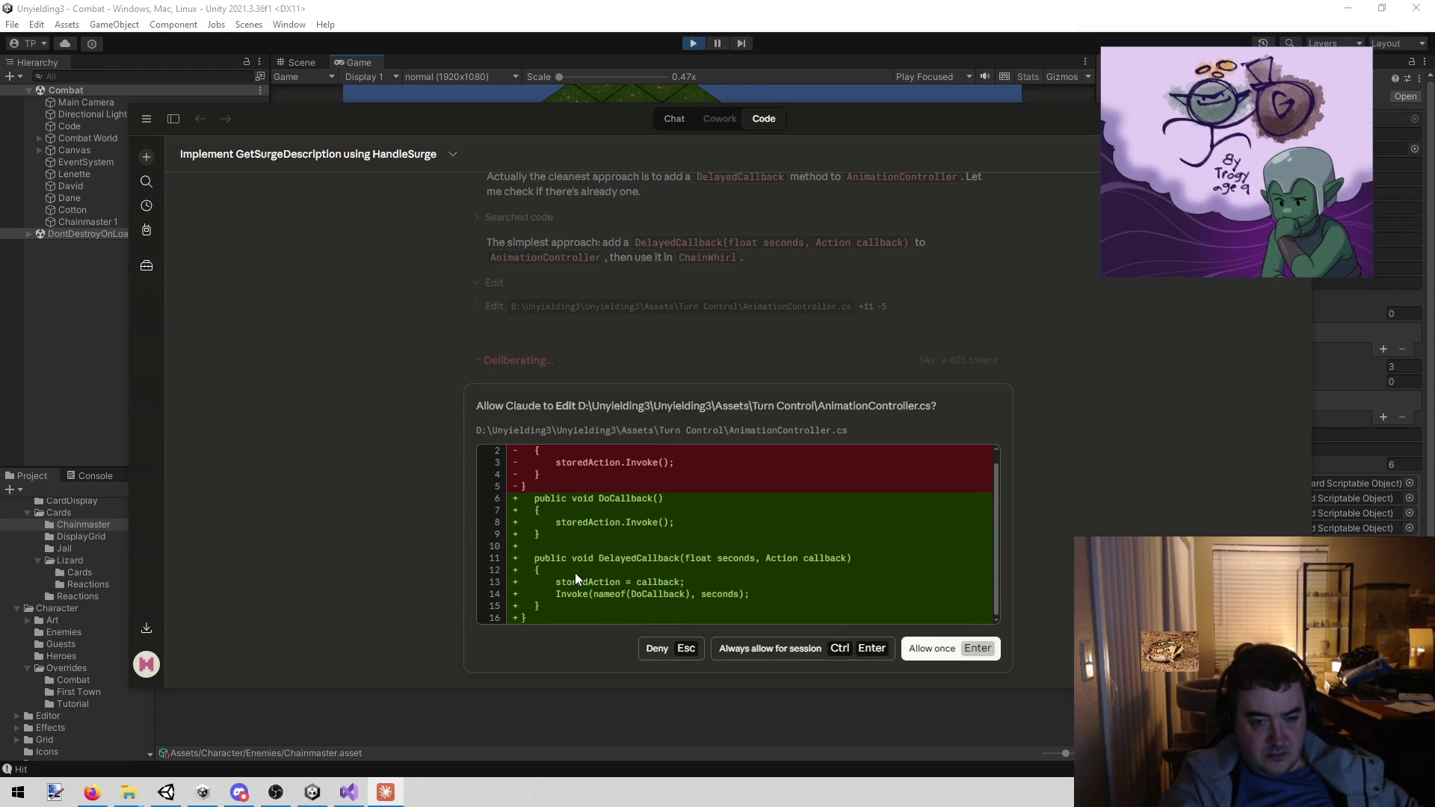
{"action": "scroll", "coordinate": [583, 564], "scroll_direction": "up", "scroll_amount": 1}
{"action": "scroll", "coordinate": [583, 562], "scroll_direction": "down", "scroll_amount": 1}
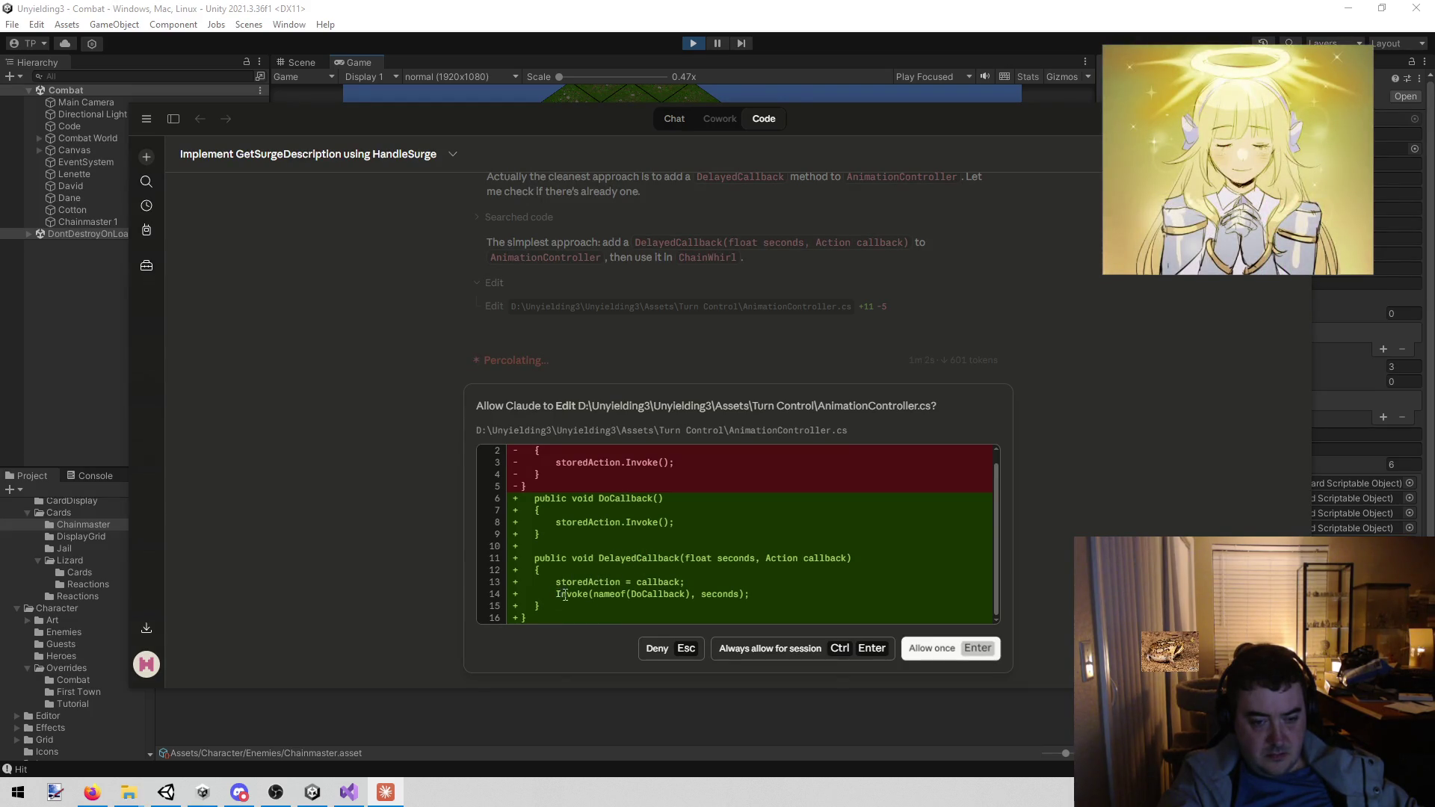
- Review the Invoke(nameof(DoCallback), seconds) line in the AnimationController.cs diff, then allow the edit once
{"action": "left_click_drag", "start_coordinate": [557, 595], "coordinate": [766, 600]}
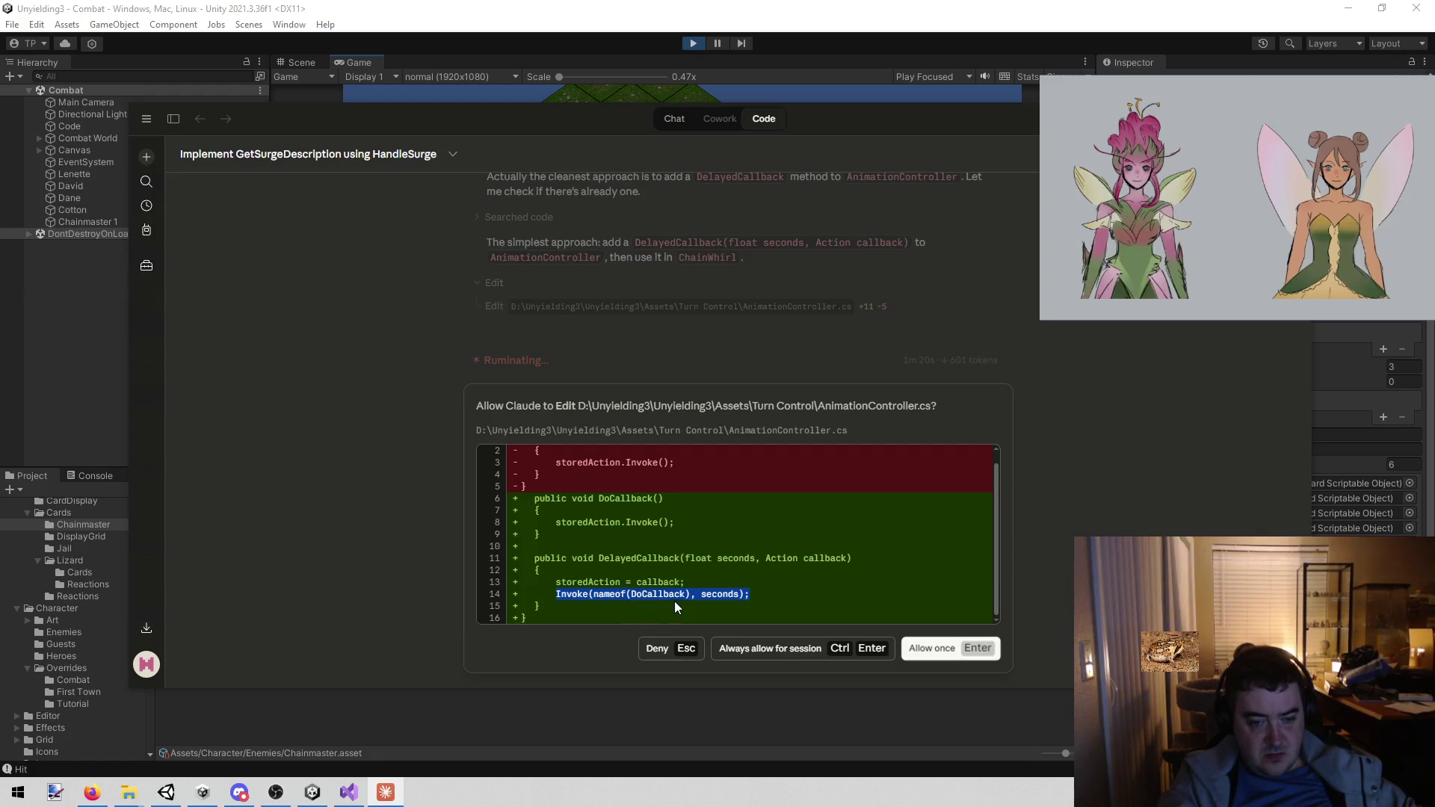
{"action": "left_click_drag", "start_coordinate": [699, 585], "coordinate": [556, 583]}
{"action": "scroll", "coordinate": [683, 572], "scroll_direction": "up", "scroll_amount": 1}
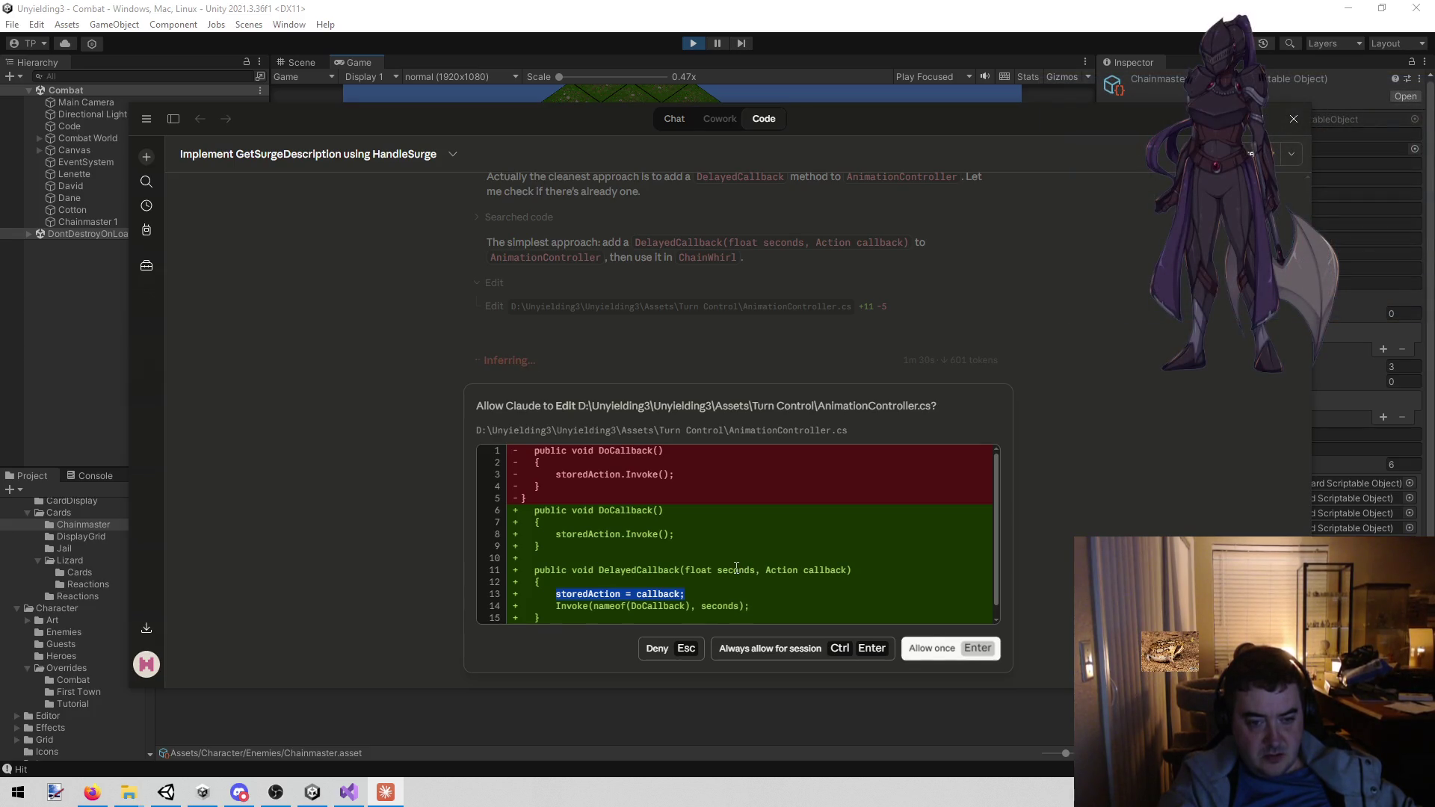
{"action": "scroll", "coordinate": [736, 568], "scroll_direction": "down", "scroll_amount": 1}
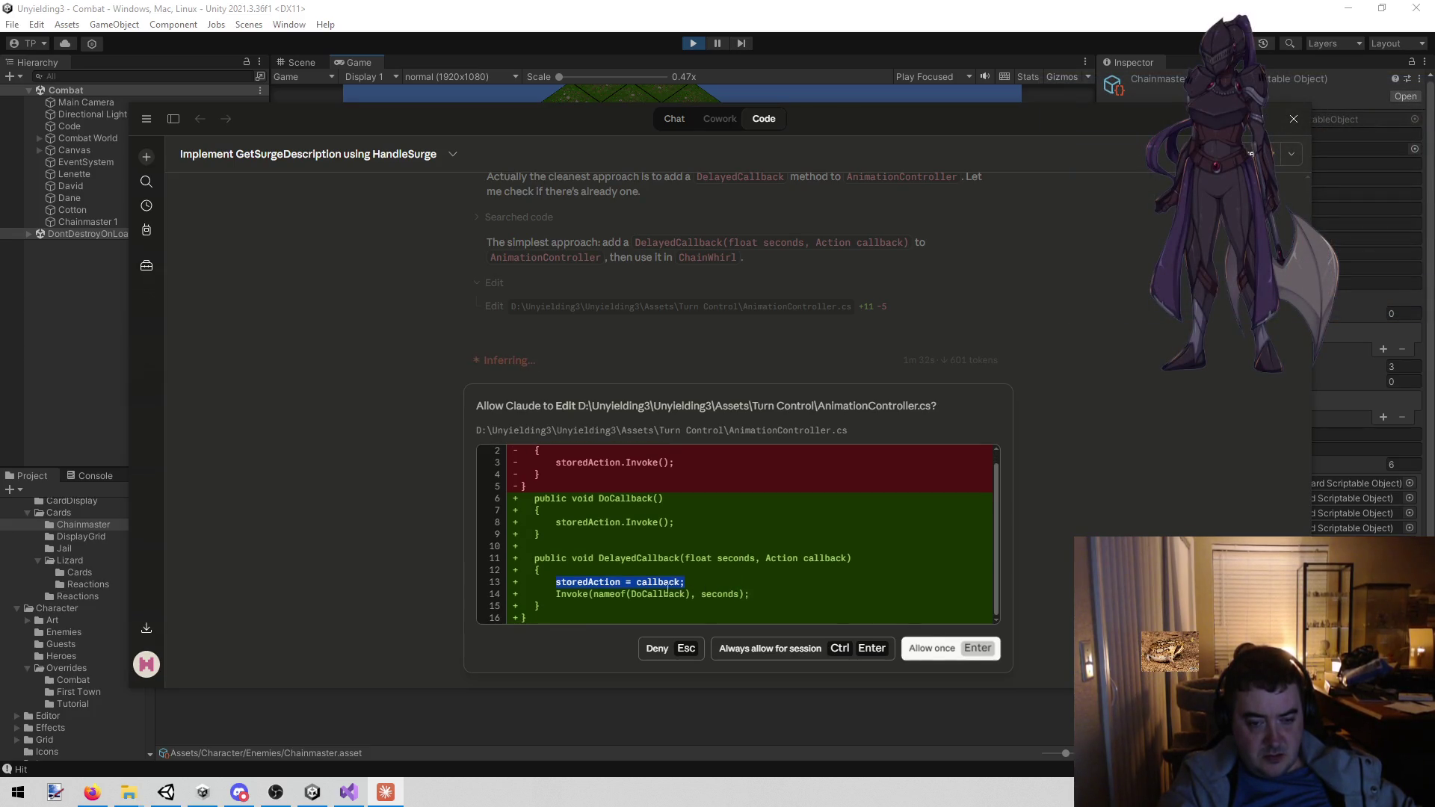
{"action": "left_click_drag", "start_coordinate": [583, 594], "coordinate": [760, 600]}
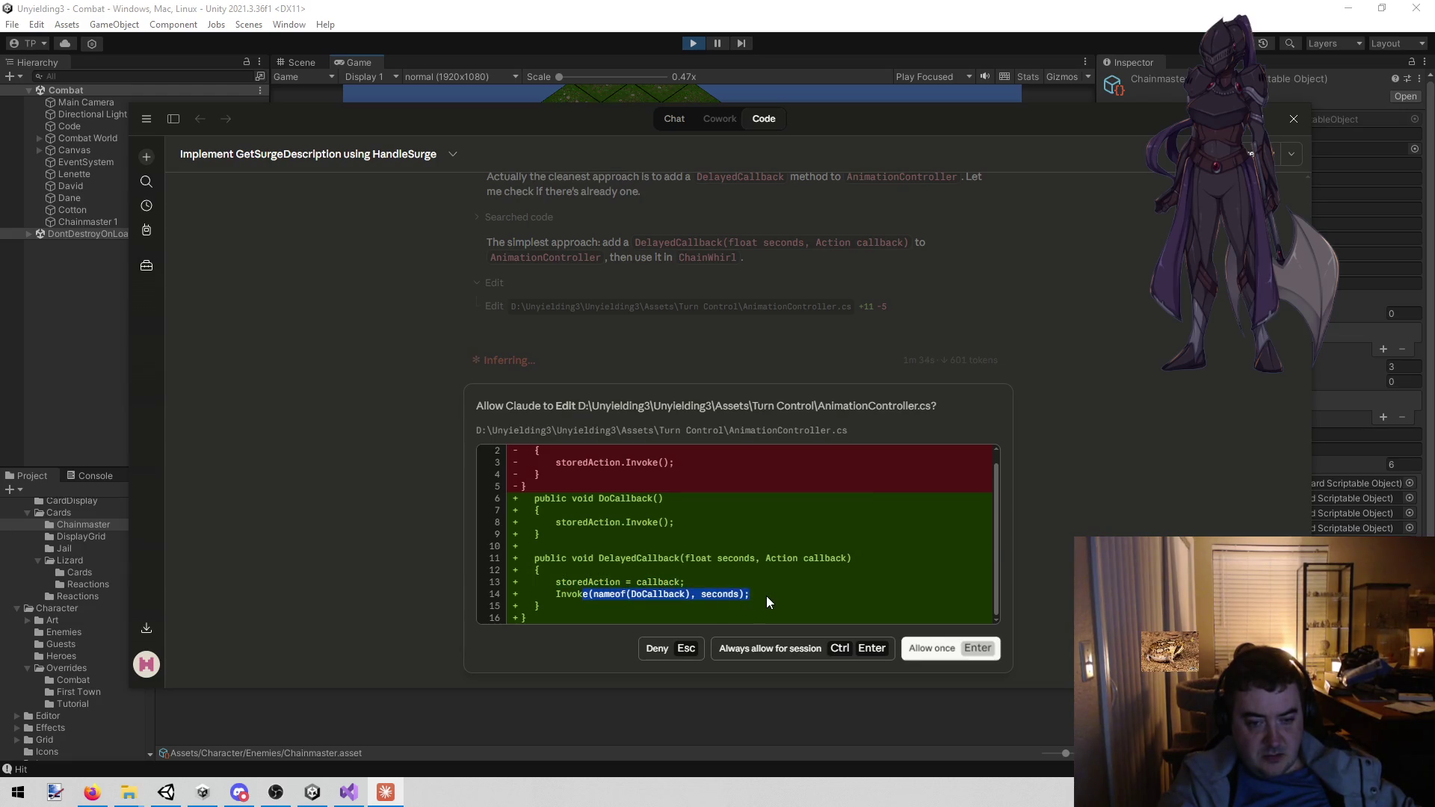
{"action": "left_click", "coordinate": [767, 601]}
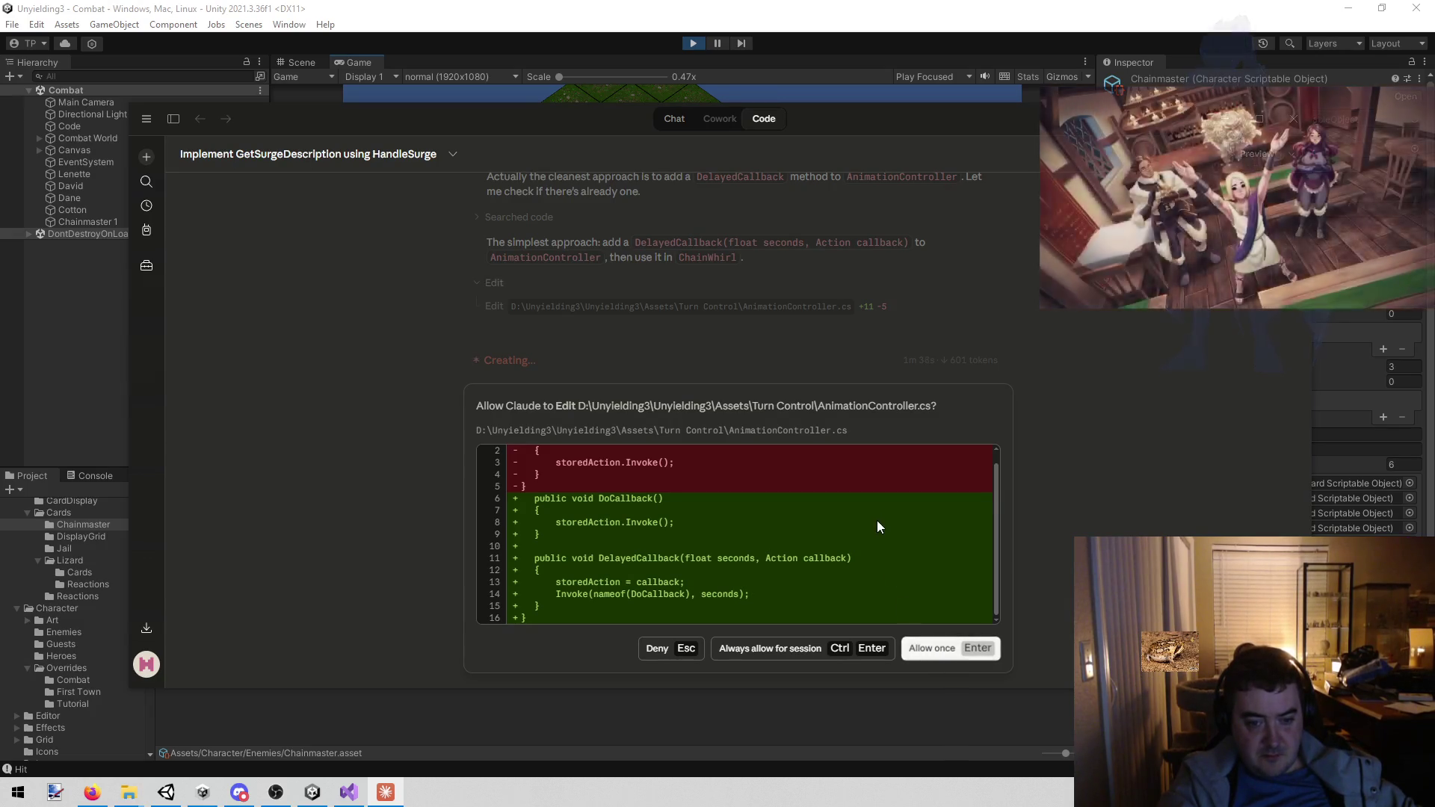
{"action": "left_click", "coordinate": [925, 663]}
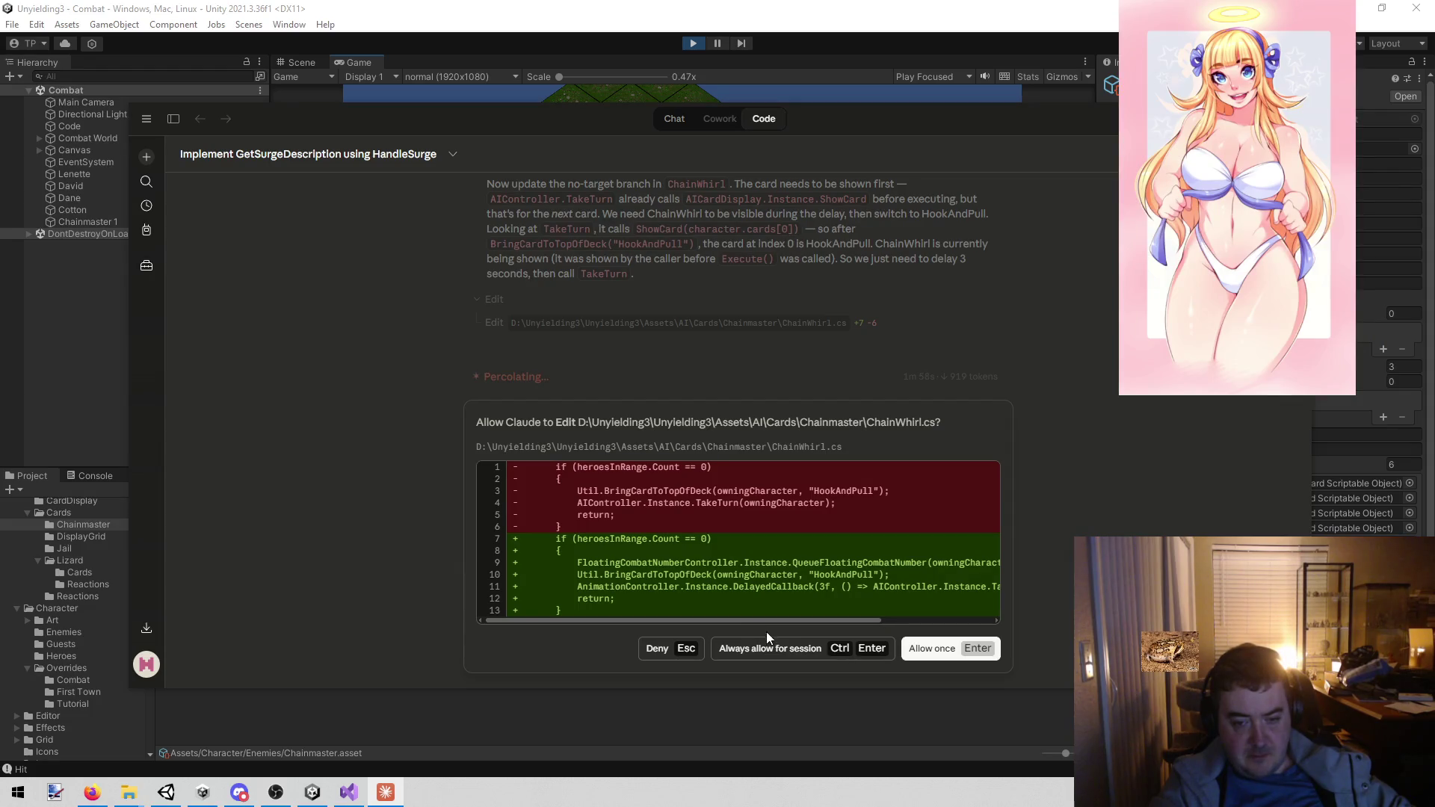
- Read the ChainWhirl.cs no-target diff and allow the edit once
{"action": "mouse_move", "coordinate": [809, 620]}
{"action": "left_mouse_down"}
{"action": "mouse_move", "coordinate": [958, 619]}
{"action": "mouse_move", "coordinate": [840, 609]}
{"action": "mouse_move", "coordinate": [922, 603]}
{"action": "left_mouse_up"}
{"action": "key", "text": "Return"}
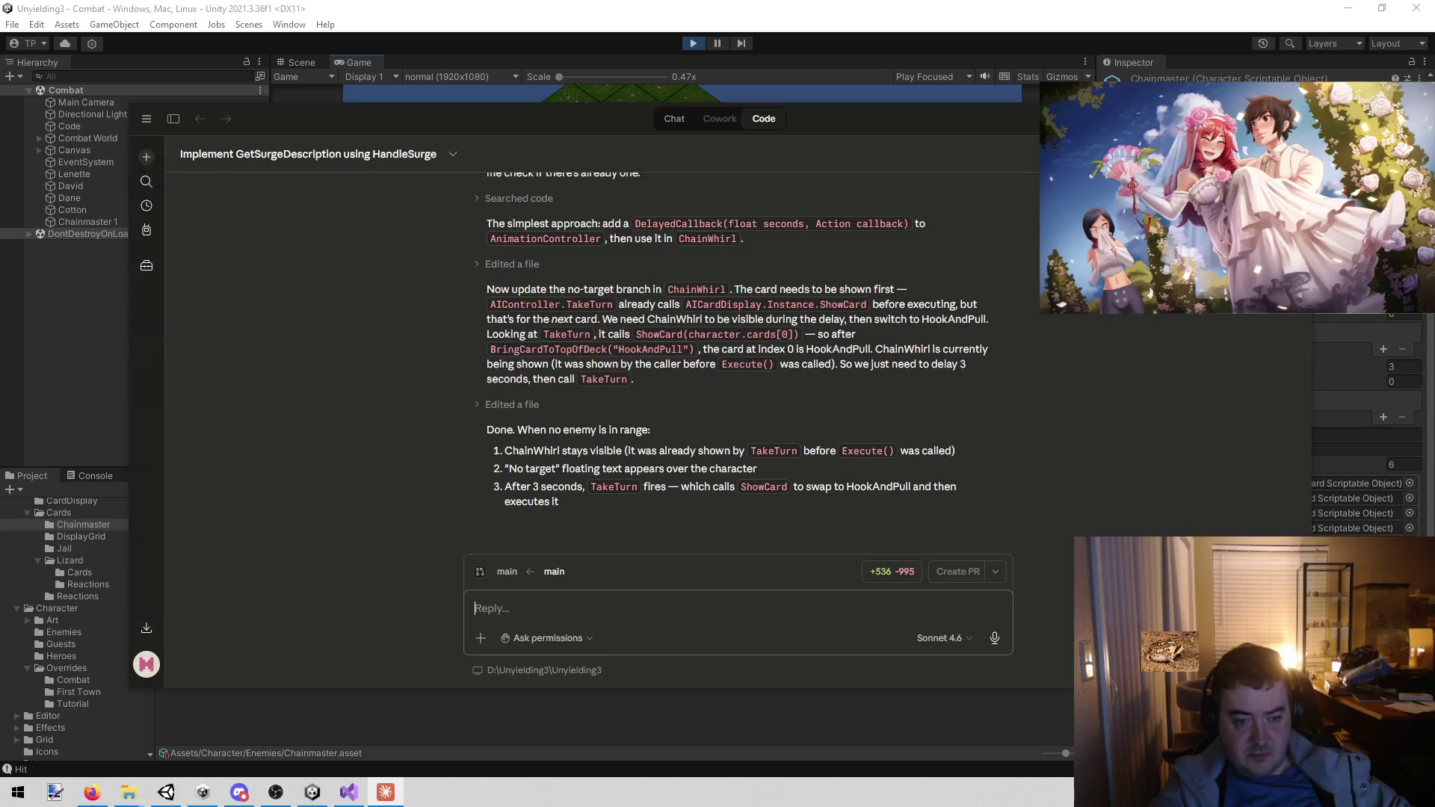
- In Unity, stop the running game to recompile scripts, then start Play again
{"action": "left_click", "coordinate": [783, 46]}
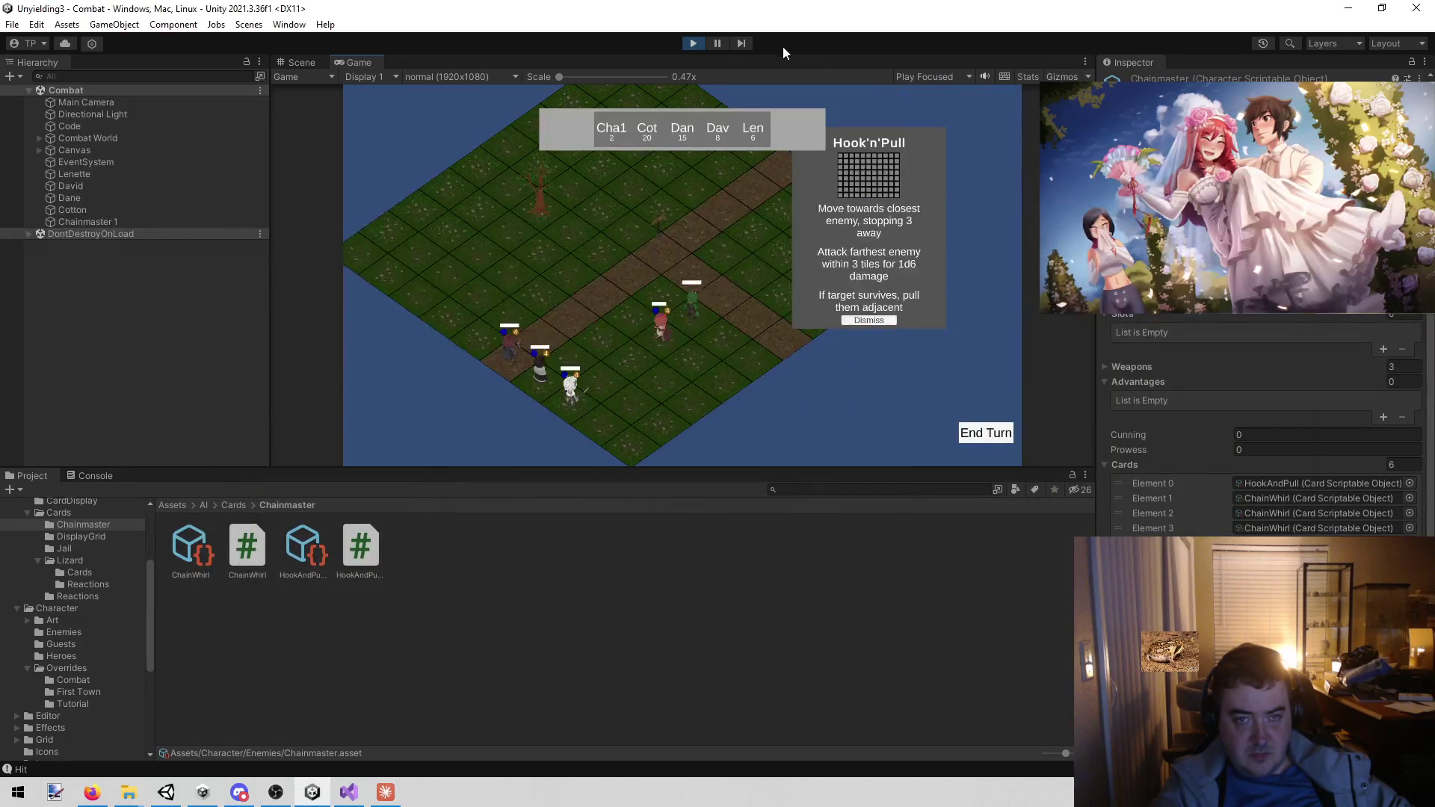
{"action": "left_click", "coordinate": [692, 43]}
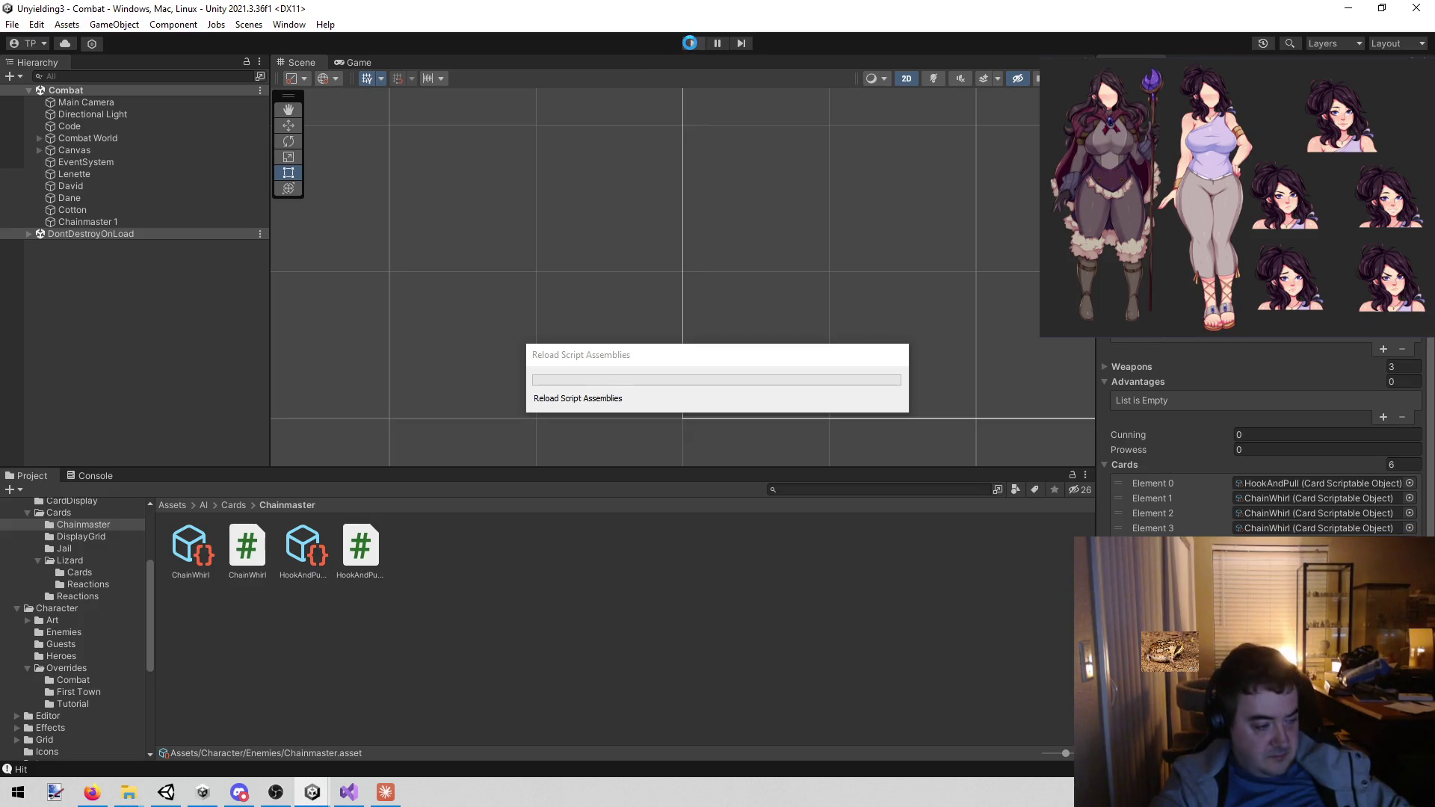
{"action": "left_click", "coordinate": [689, 42]}
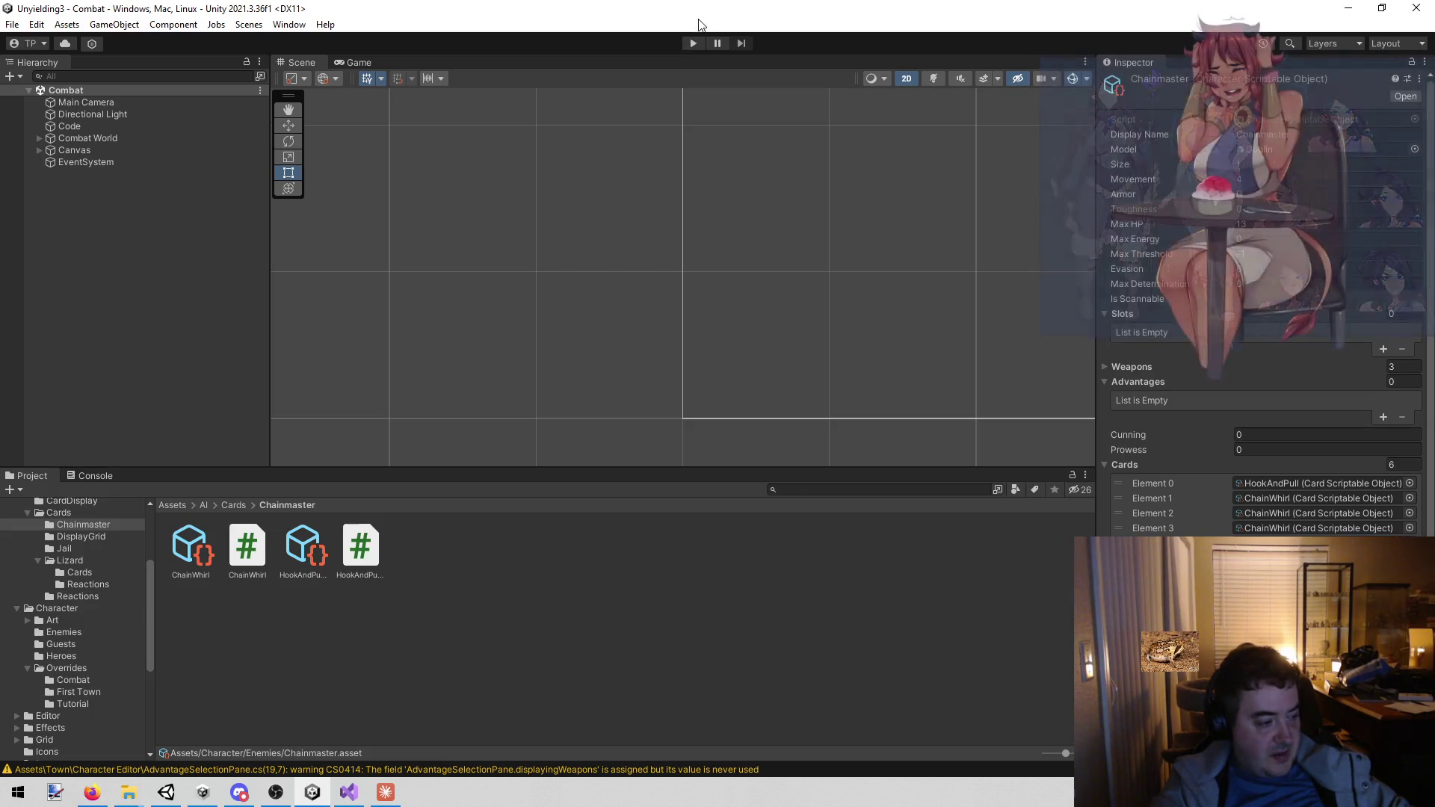
{"action": "left_click", "coordinate": [692, 44]}
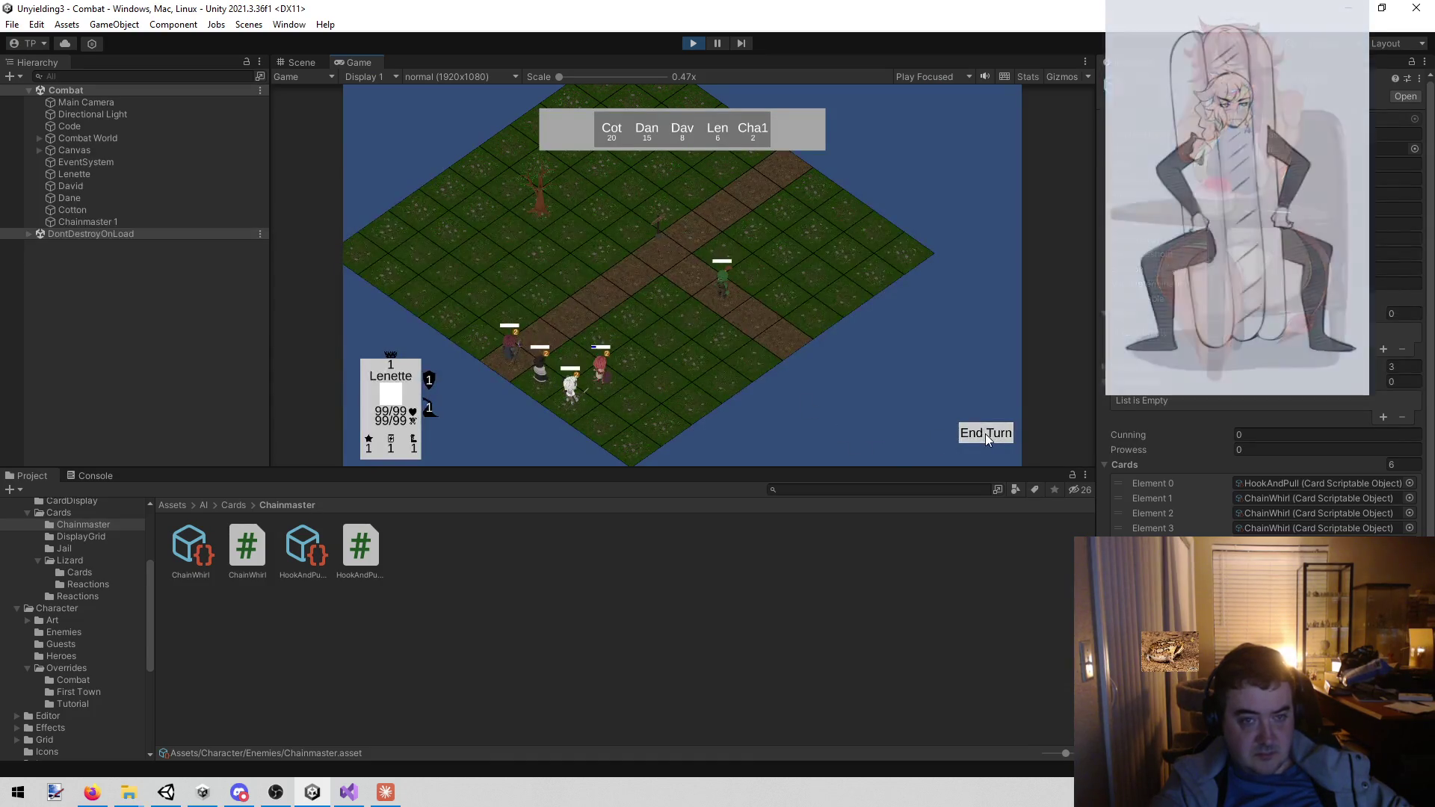
- End turns until Chainmaster acts, dismiss the Hook'n'Pull card panel, and stop the game
{"action": "left_click", "coordinate": [985, 435]}
{"action": "left_click", "coordinate": [987, 435]}
{"action": "left_click", "coordinate": [986, 435]}
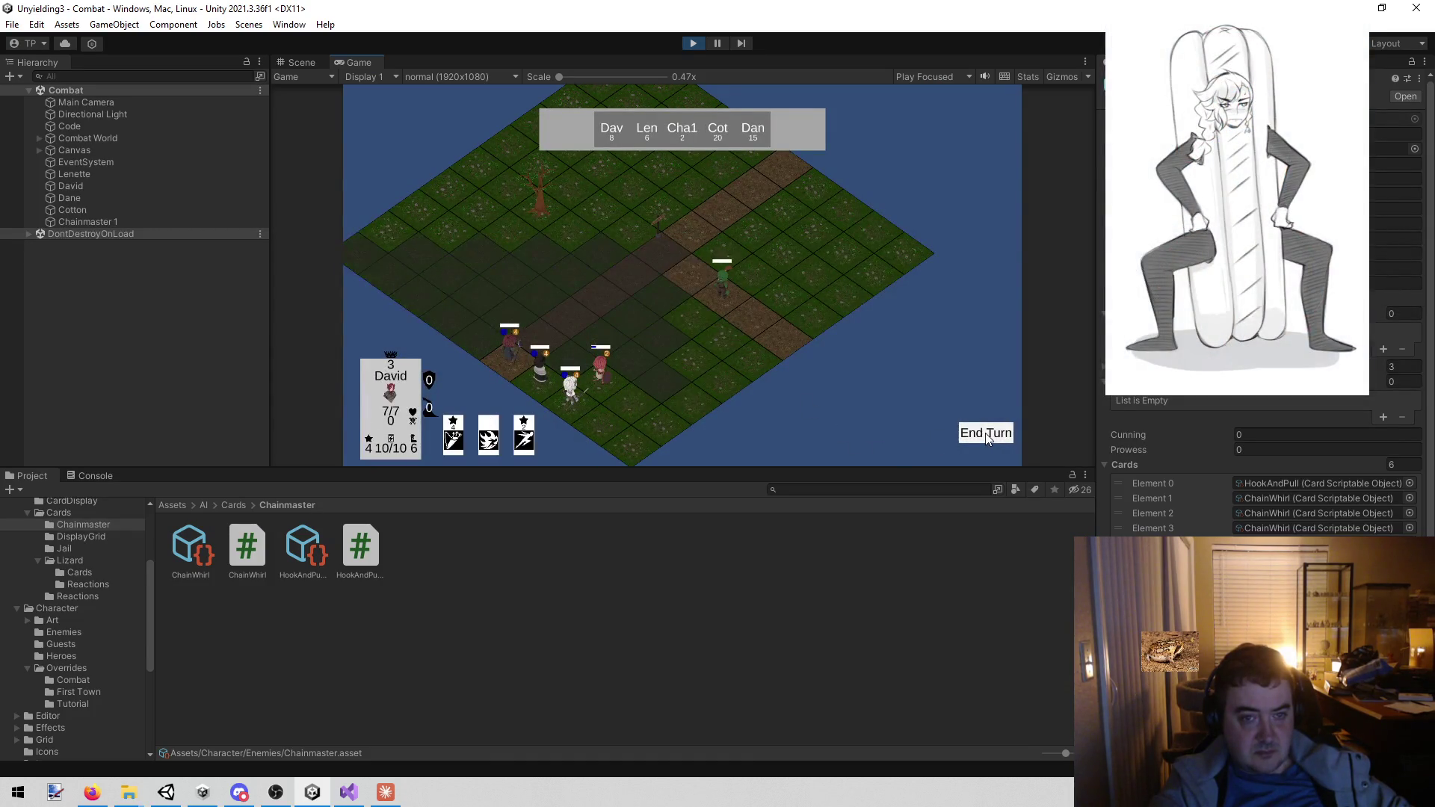
{"action": "left_click", "coordinate": [987, 435]}
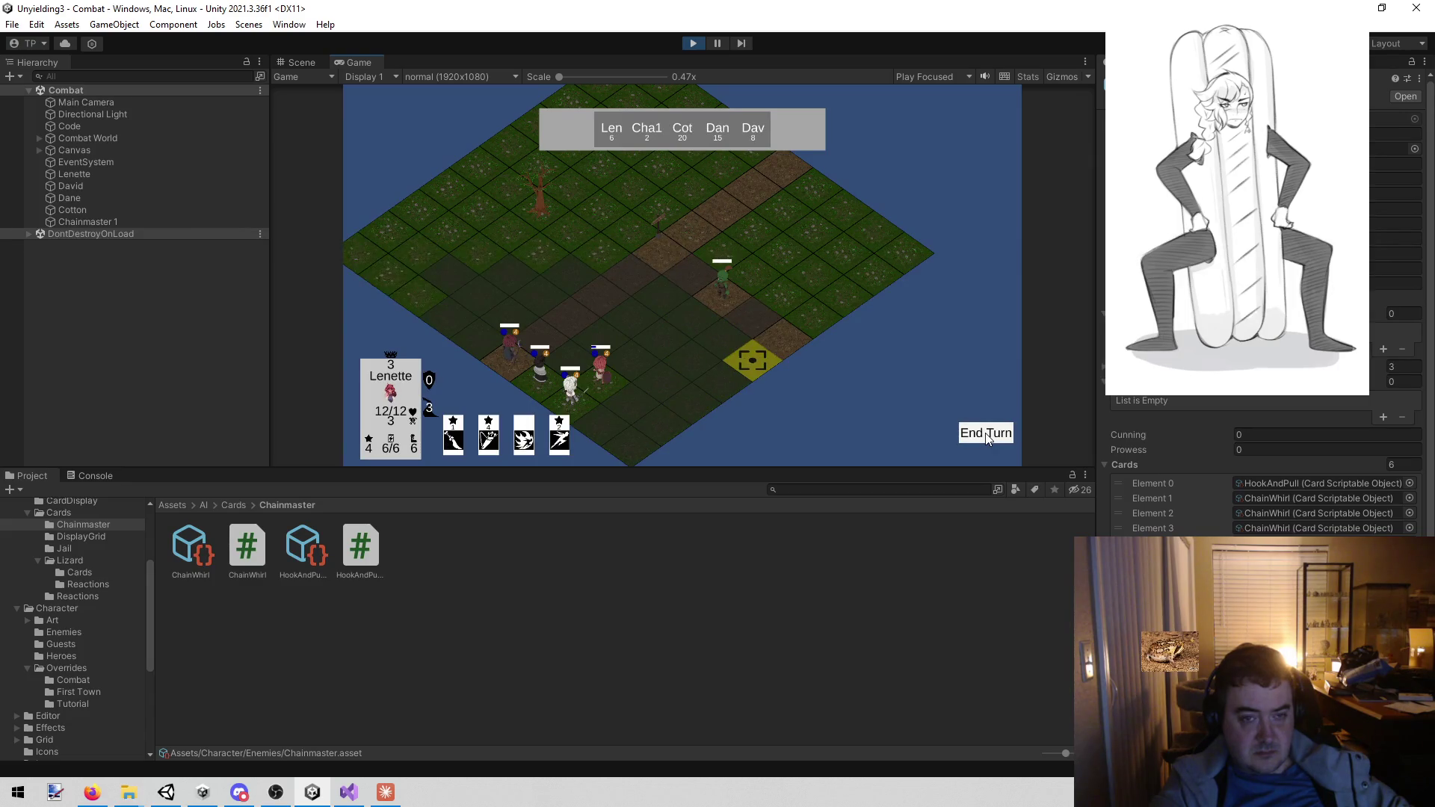
{"action": "left_click", "coordinate": [986, 434]}
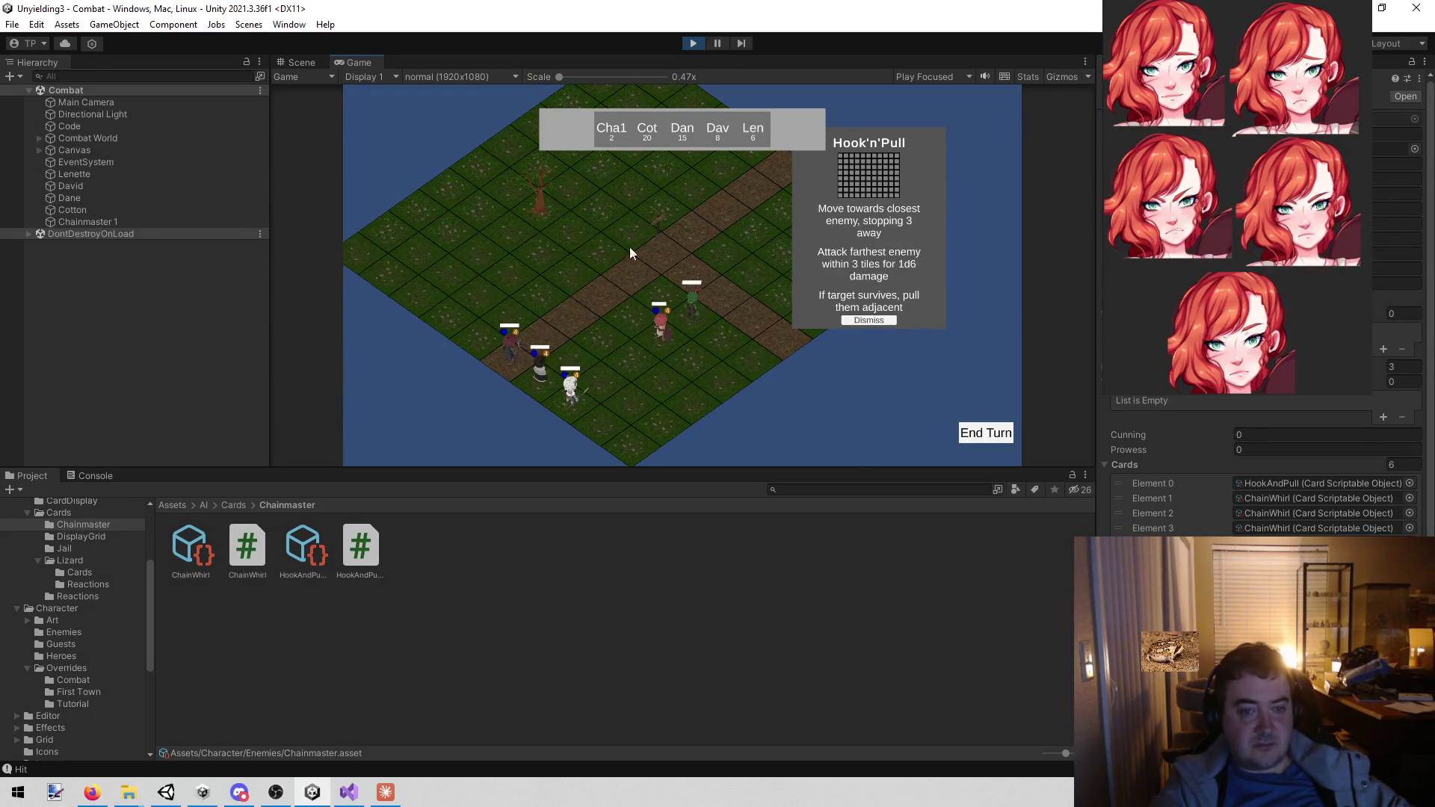
{"action": "mouse_move", "coordinate": [660, 335]}
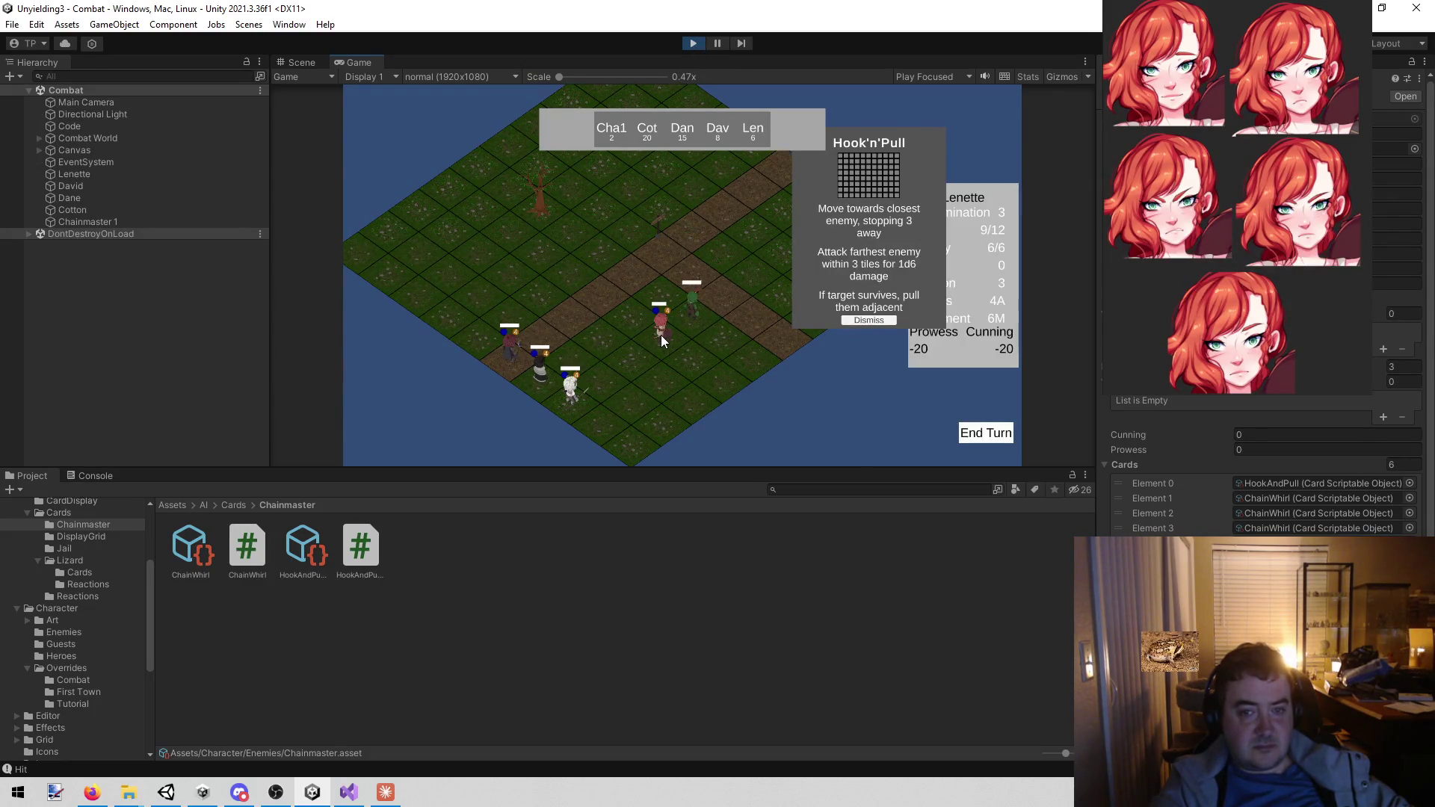
{"action": "left_click", "coordinate": [863, 320]}
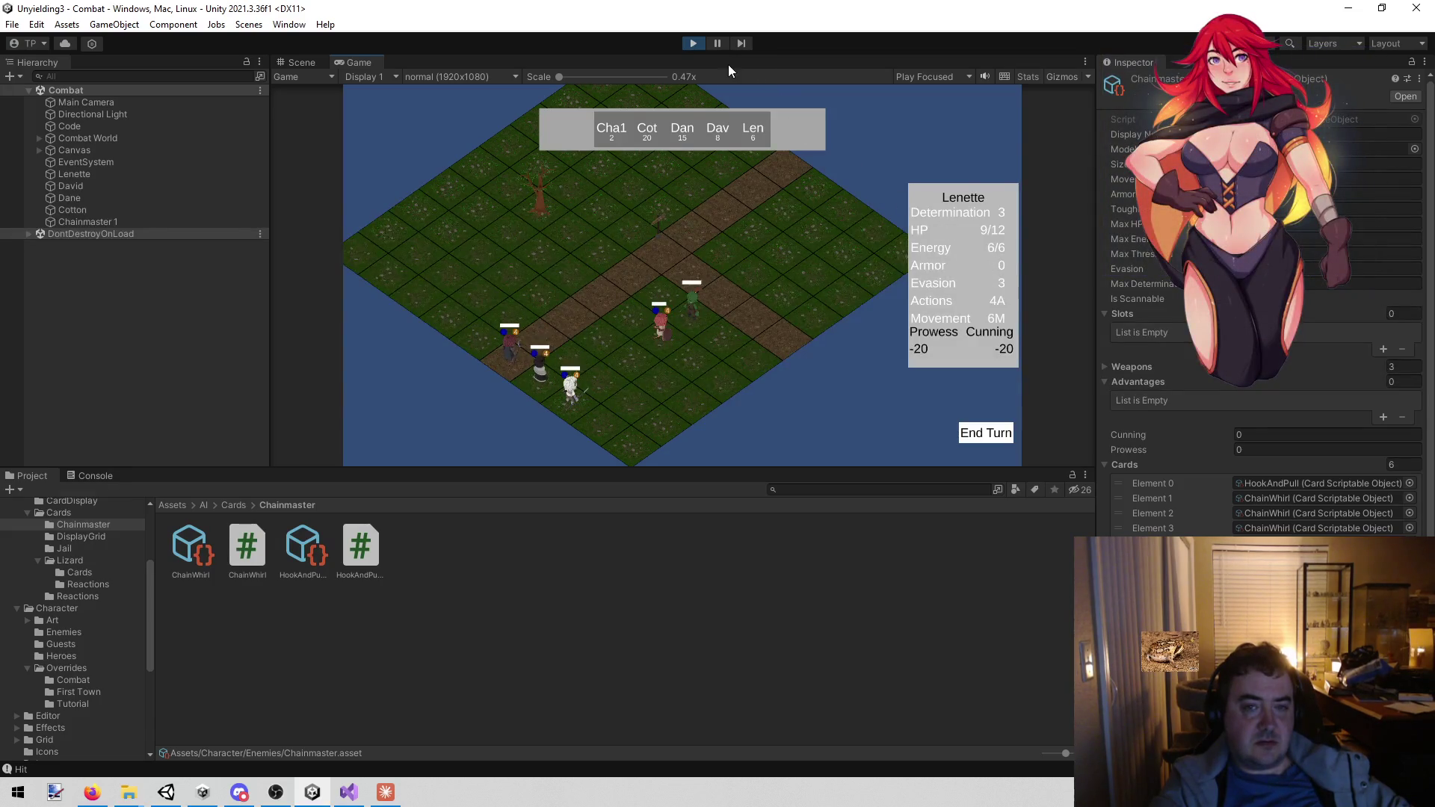
{"action": "left_click", "coordinate": [691, 44]}
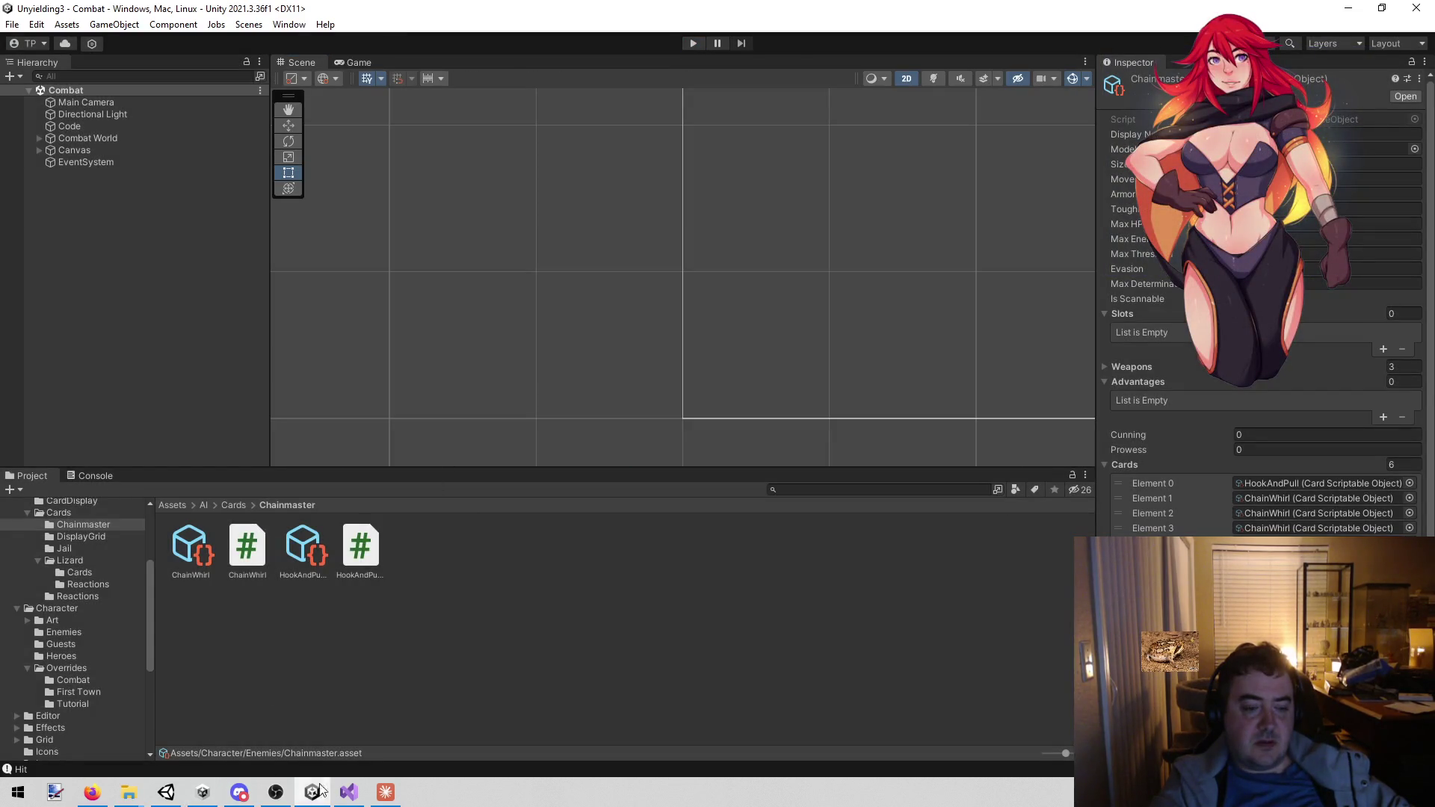
- End the Visual Studio debugging session with Shift+F5 and bring the Unity editor back
{"action": "left_click", "coordinate": [348, 792]}
{"action": "key", "text": "ctrl+z"}
{"action": "left_click", "coordinate": [608, 555]}
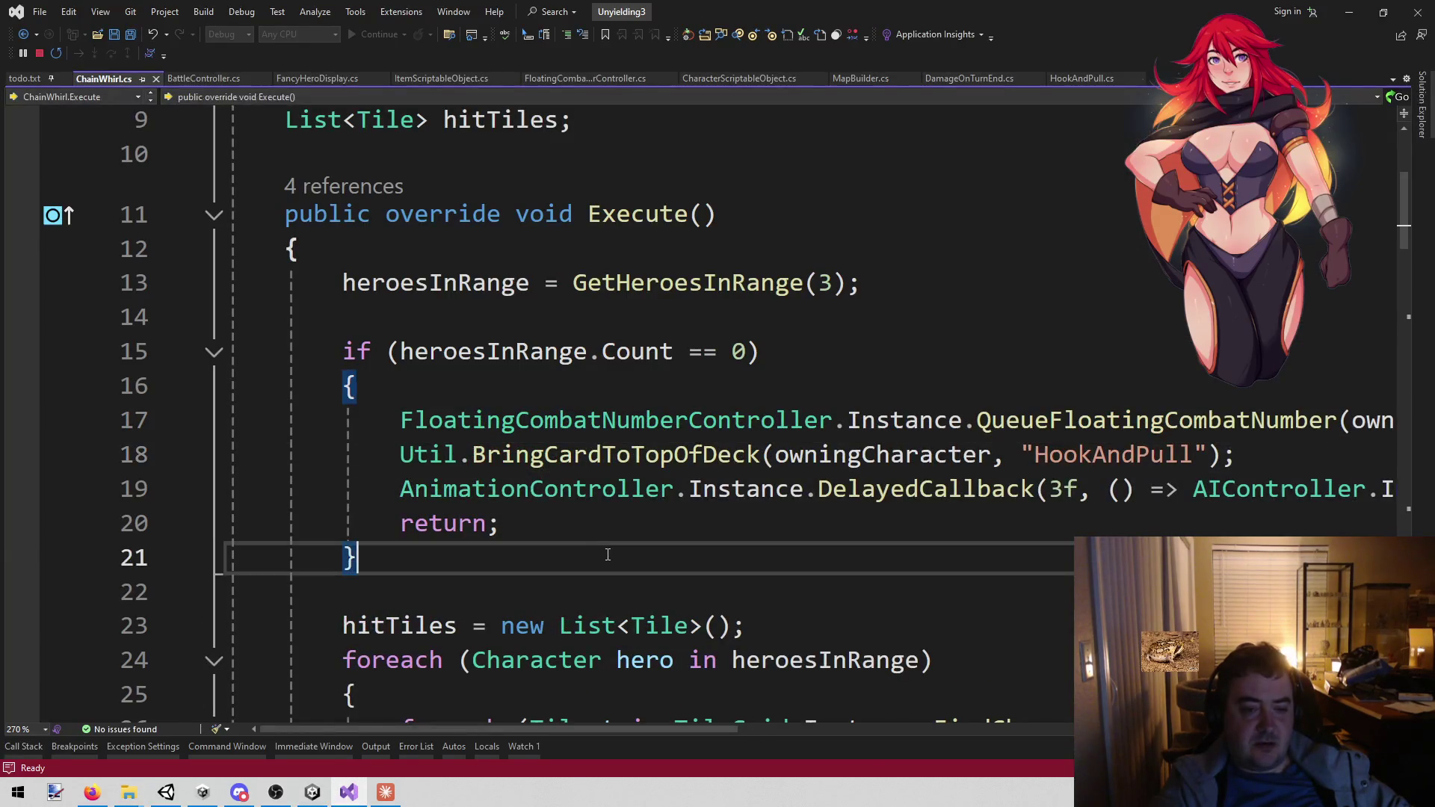
{"action": "key", "text": "shift+F5"}
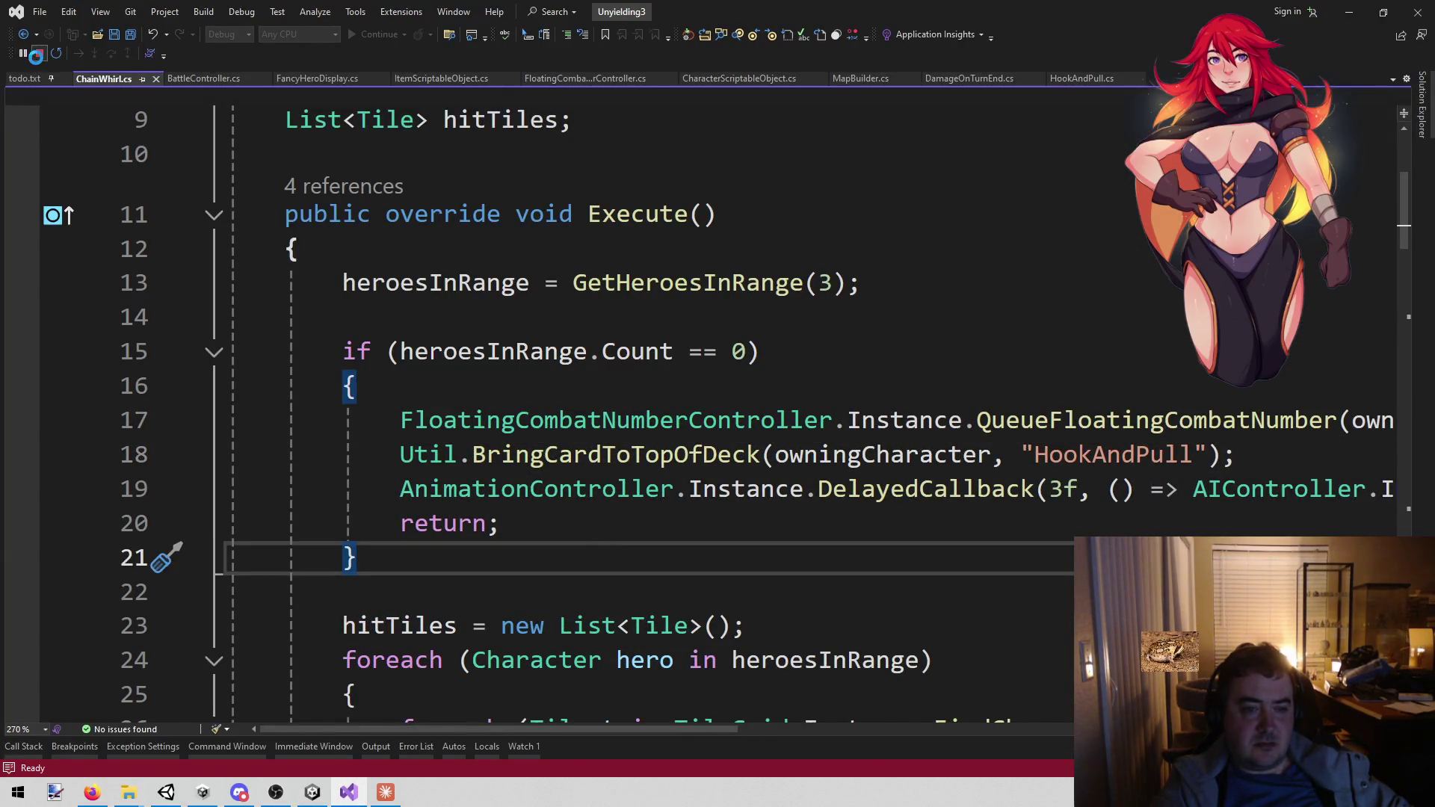
{"action": "left_click", "coordinate": [318, 792]}
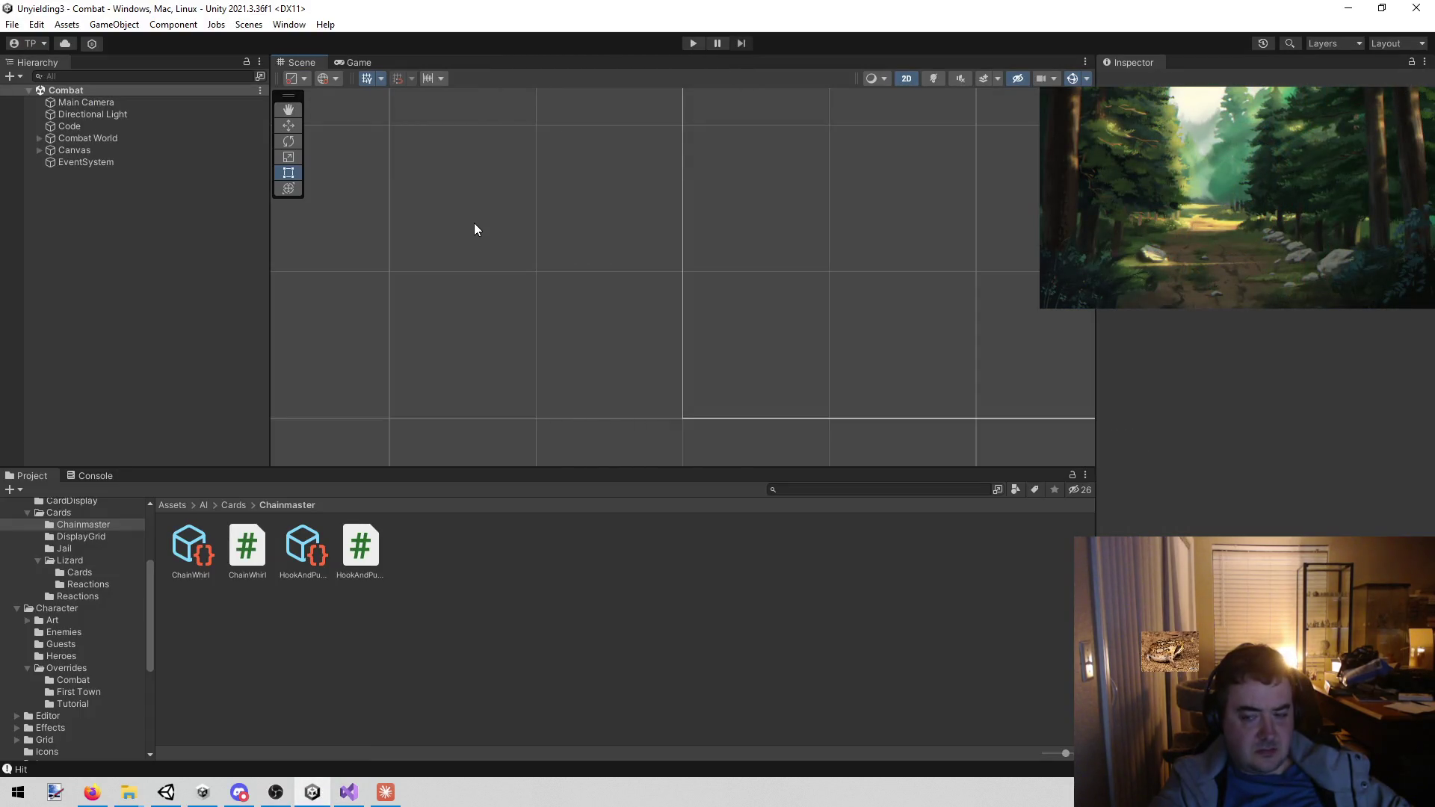
- Replay to Chainmaster's turn, confirm the 'No target' text and Hook'n'Pull fallback, stop, and return to Claude
{"action": "left_click", "coordinate": [691, 45]}
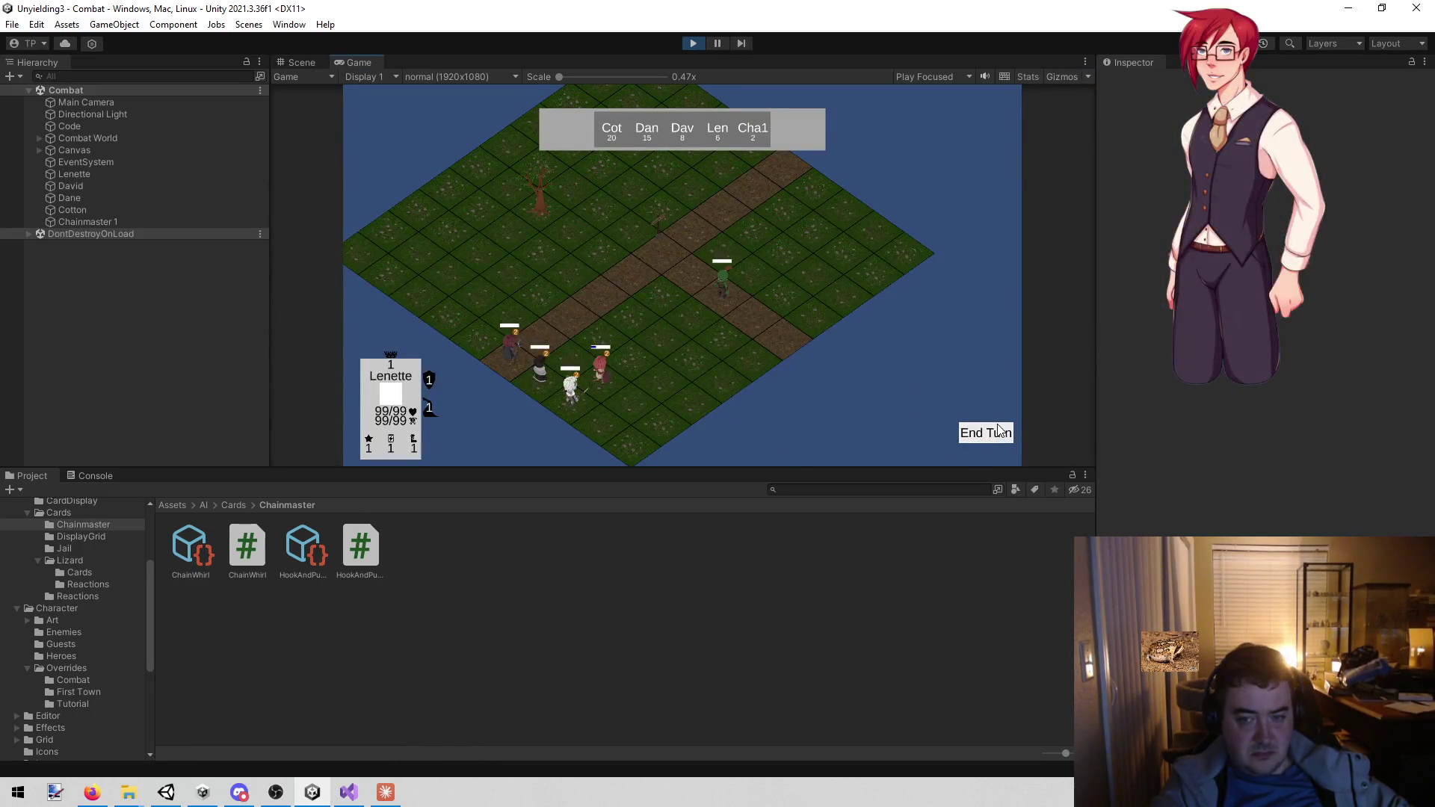
{"action": "left_click", "coordinate": [1000, 438]}
{"action": "left_click", "coordinate": [1000, 438]}
{"action": "left_click", "coordinate": [1000, 437]}
{"action": "left_click", "coordinate": [999, 438]}
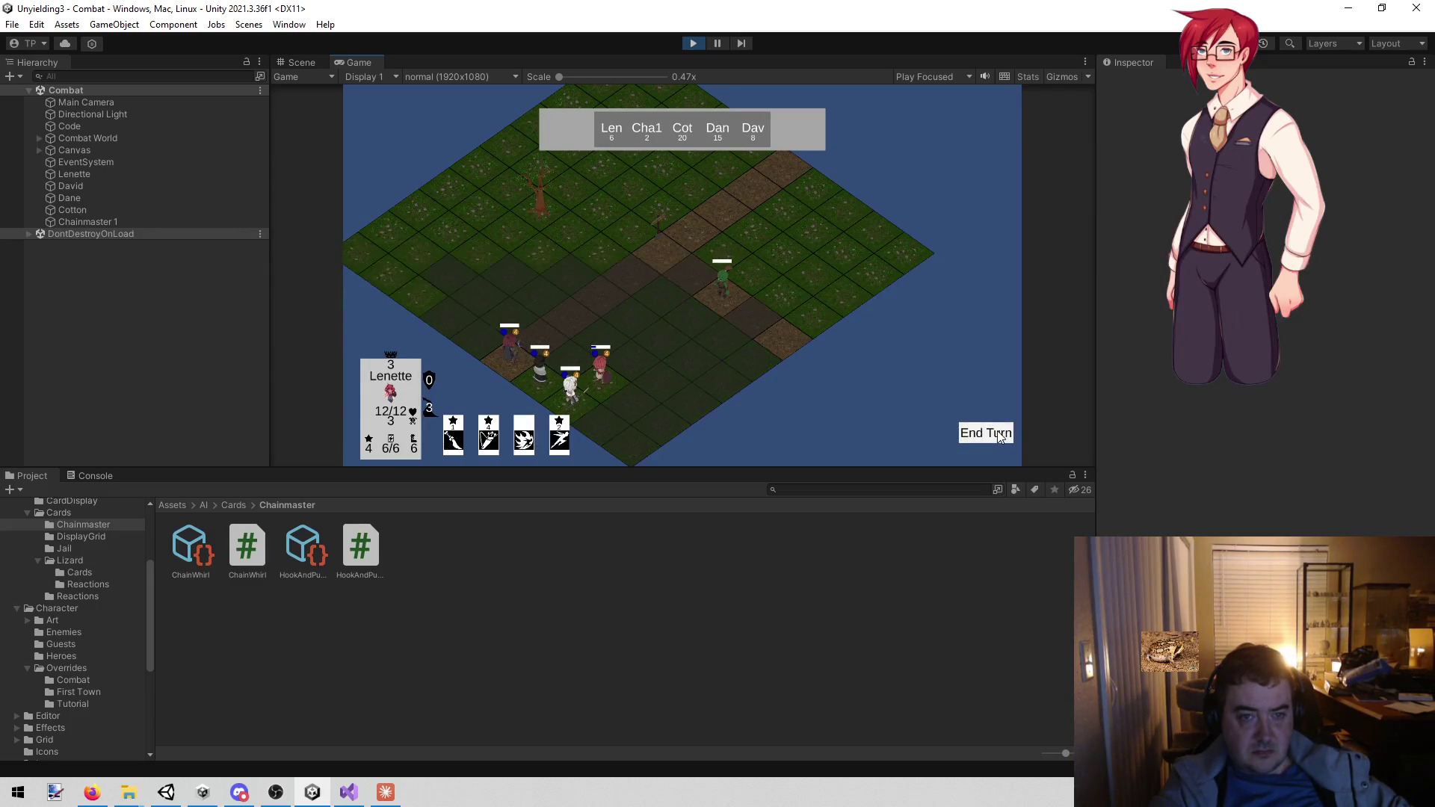
{"action": "left_click", "coordinate": [1000, 437]}
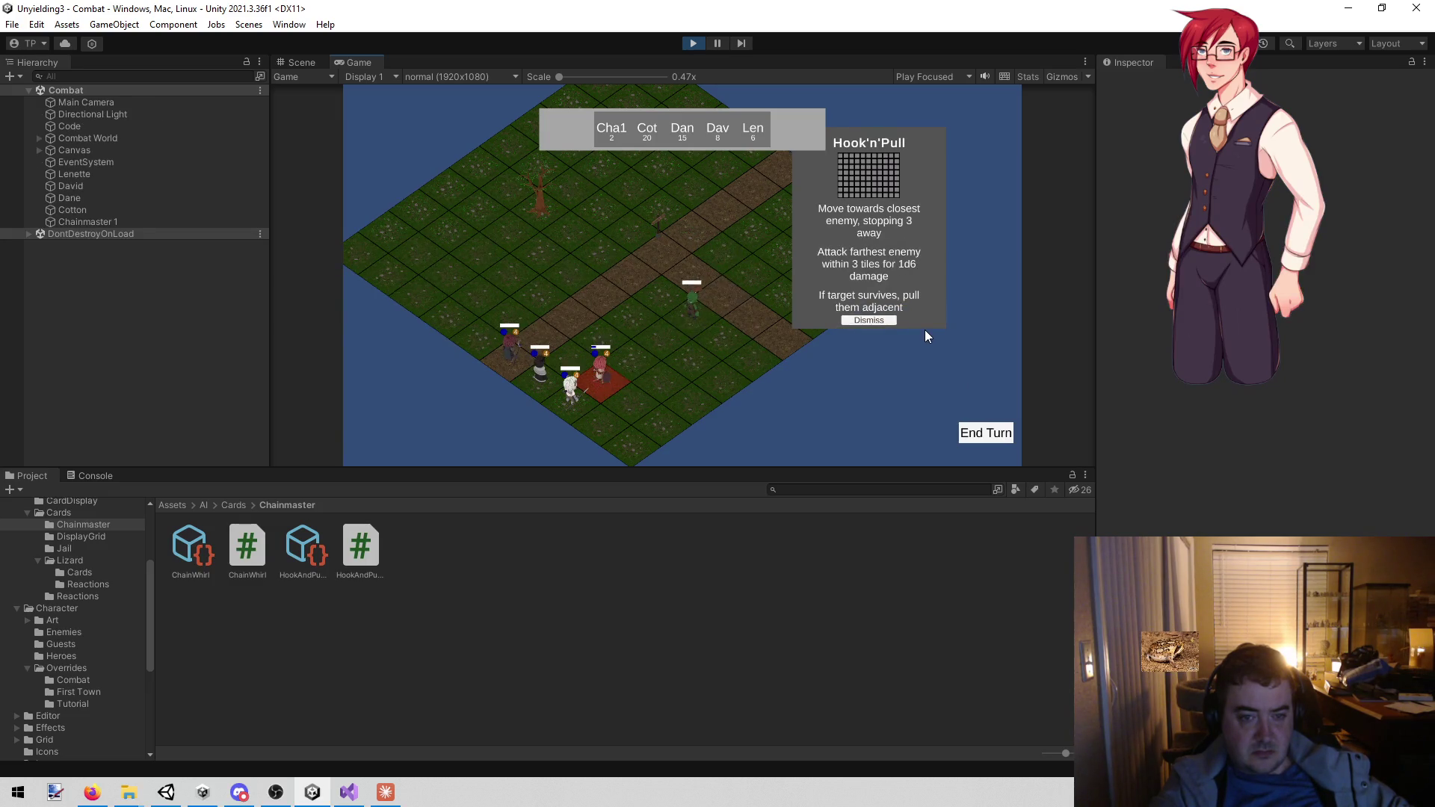
{"action": "left_click", "coordinate": [847, 320]}
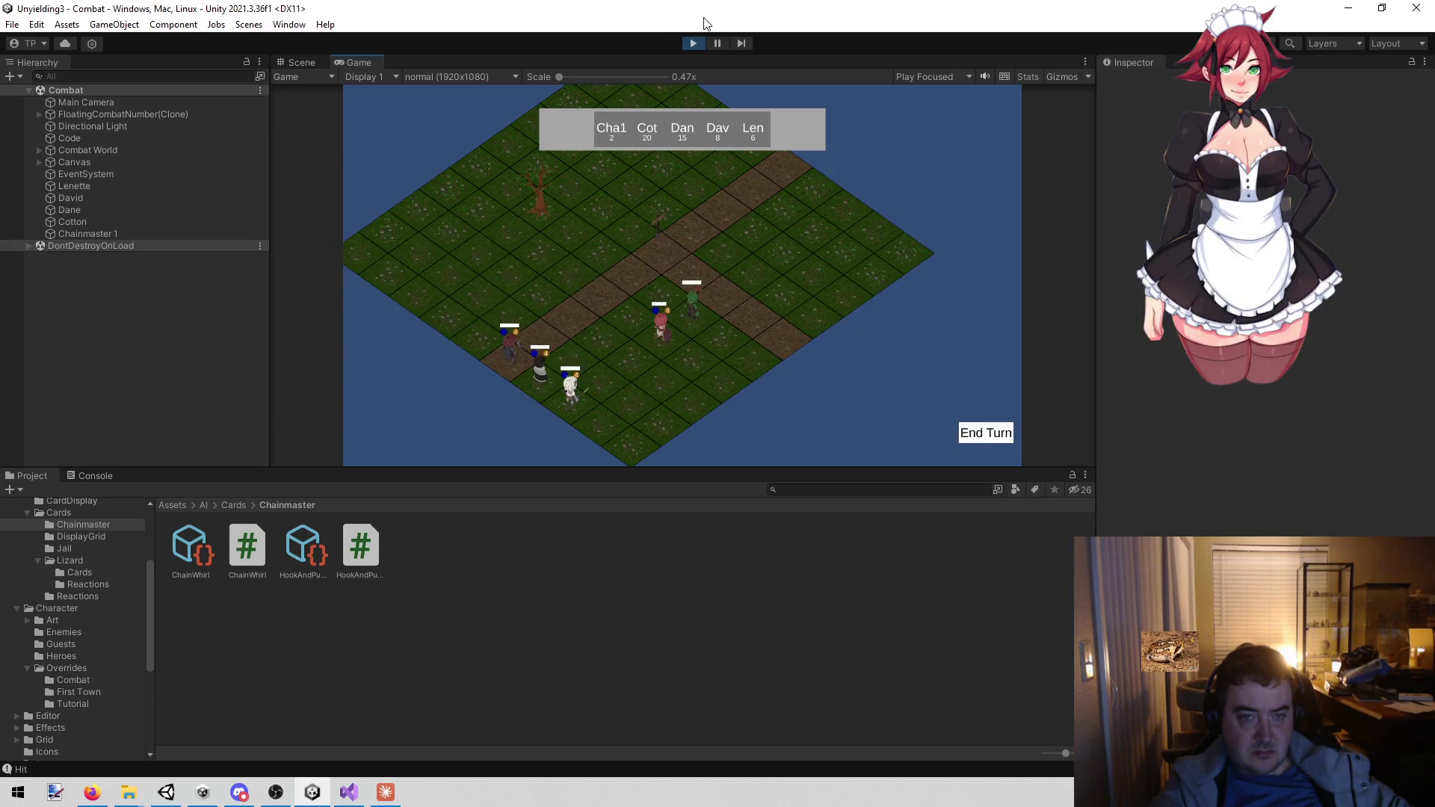
{"action": "left_click", "coordinate": [693, 43]}
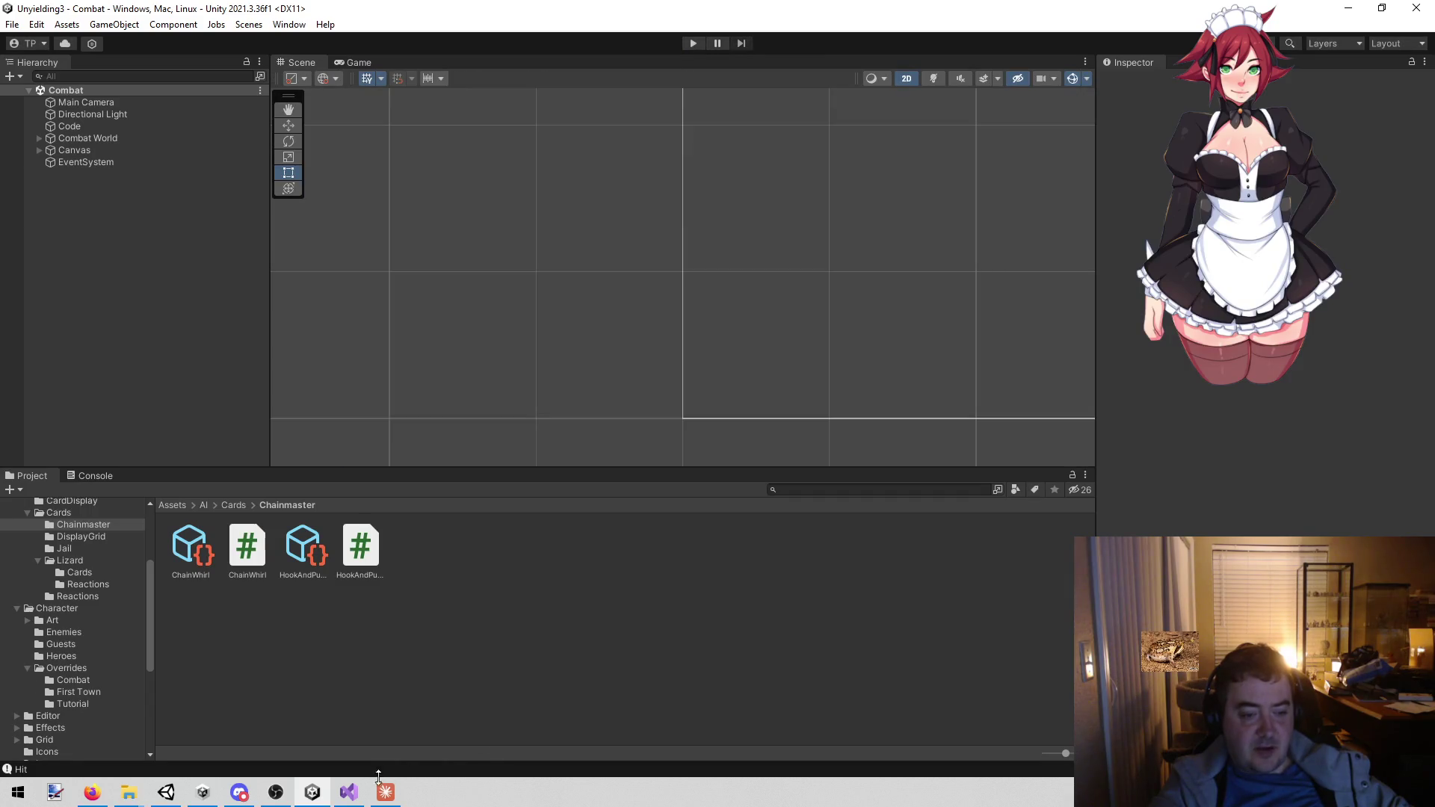
{"action": "left_click", "coordinate": [385, 790]}
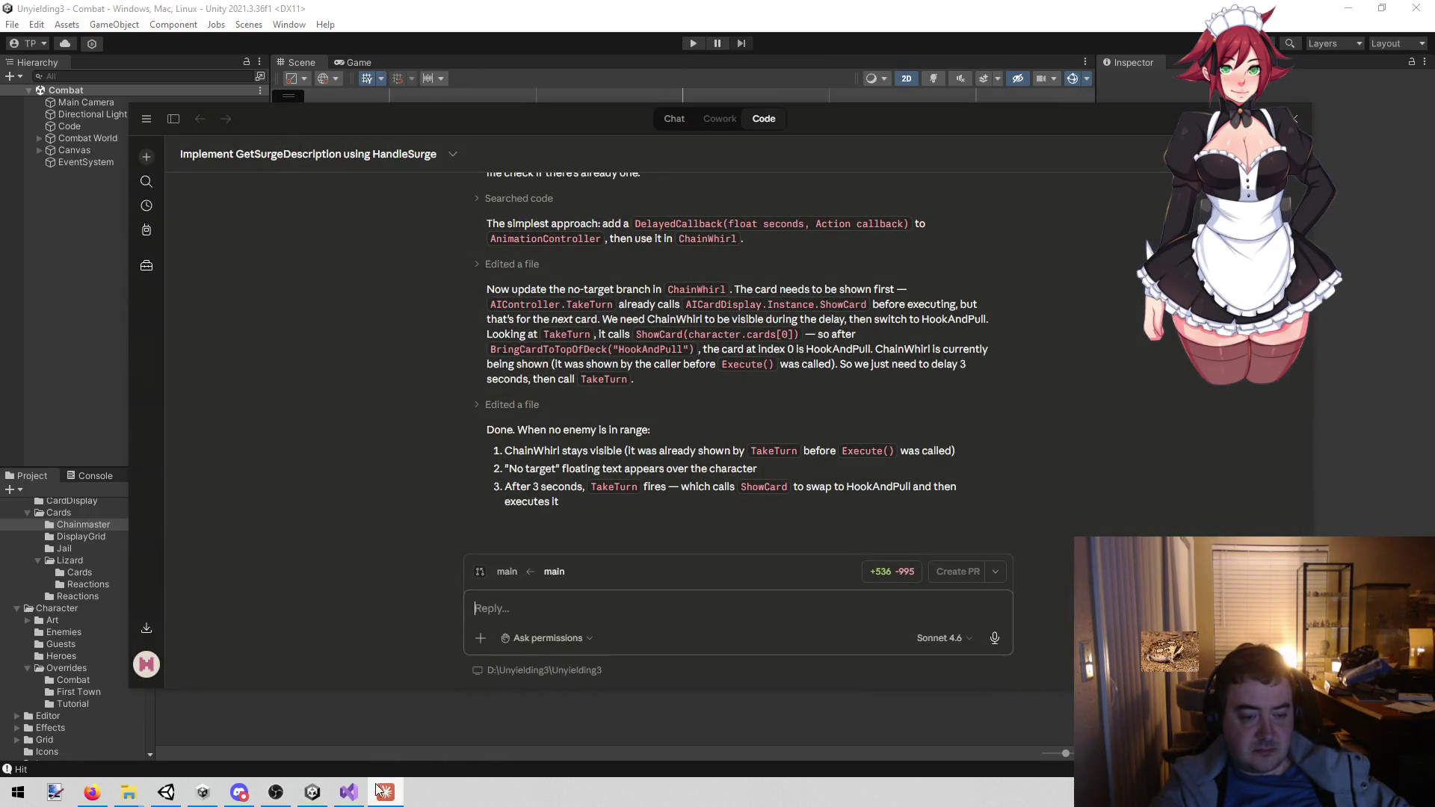
- Open HookAndPull.cs in Visual Studio and read through its Execute and AttackProfile(1, 6, 0) attack code
{"action": "left_click", "coordinate": [350, 792]}
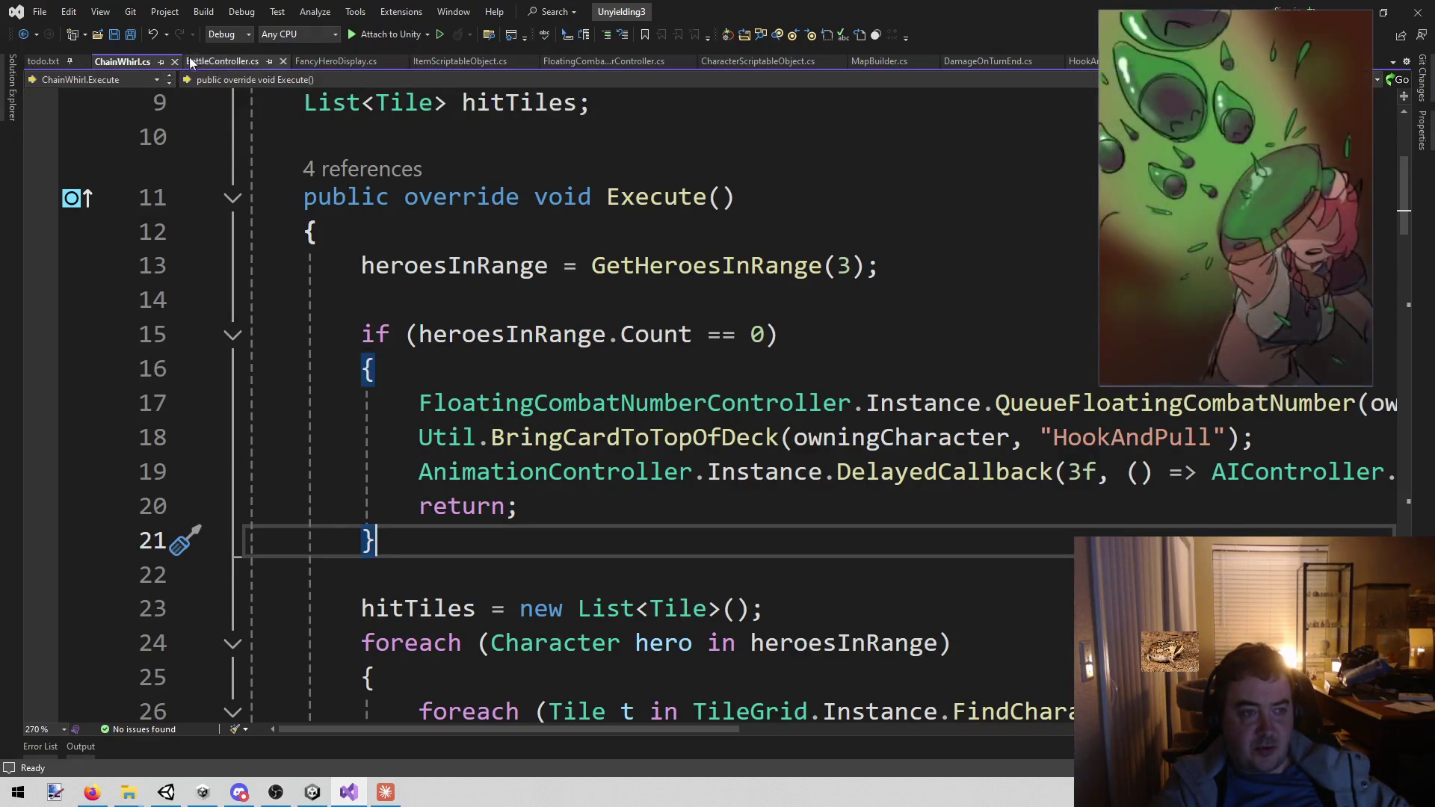
{"action": "left_click", "coordinate": [1094, 62]}
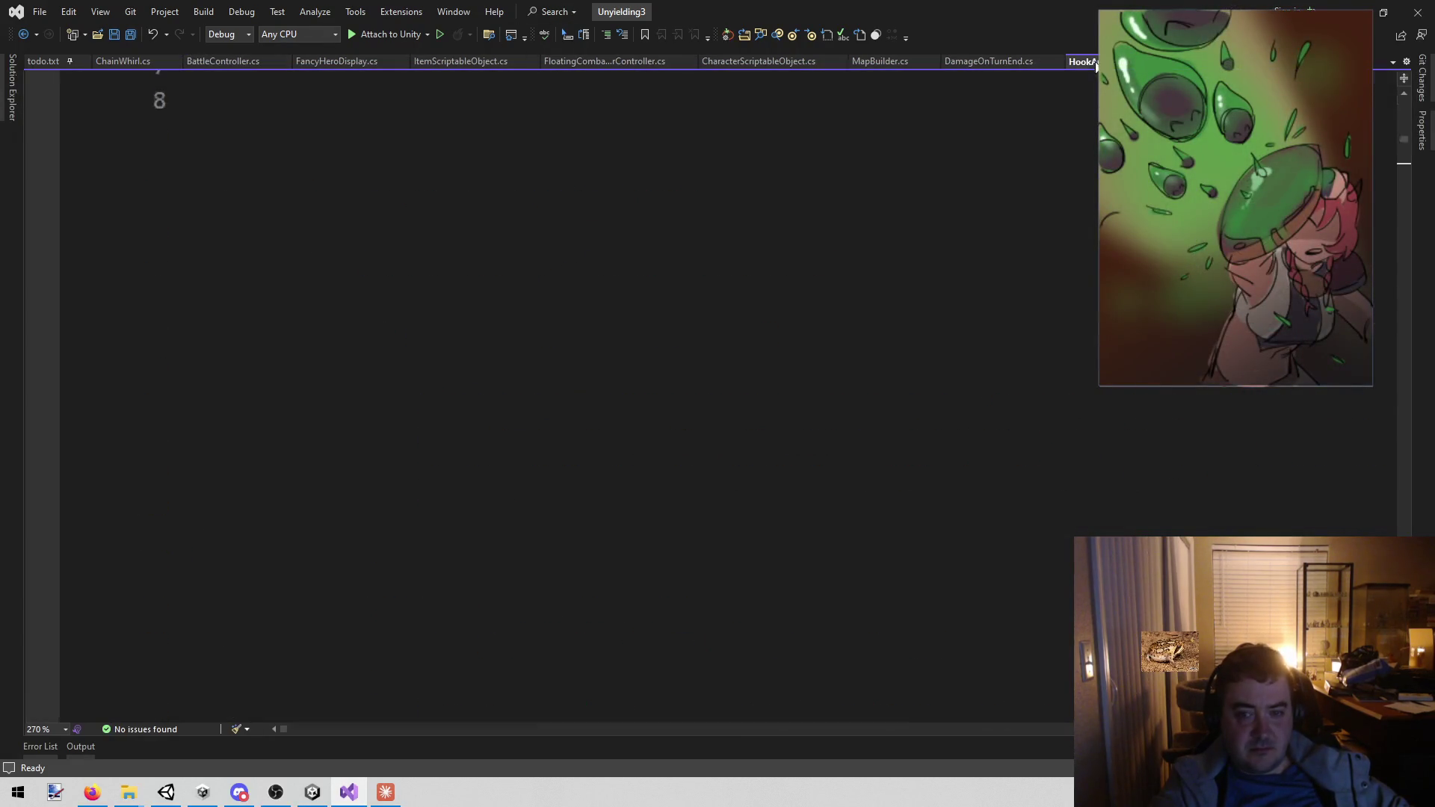
{"action": "scroll", "coordinate": [456, 457], "scroll_direction": "down", "scroll_amount": 4}
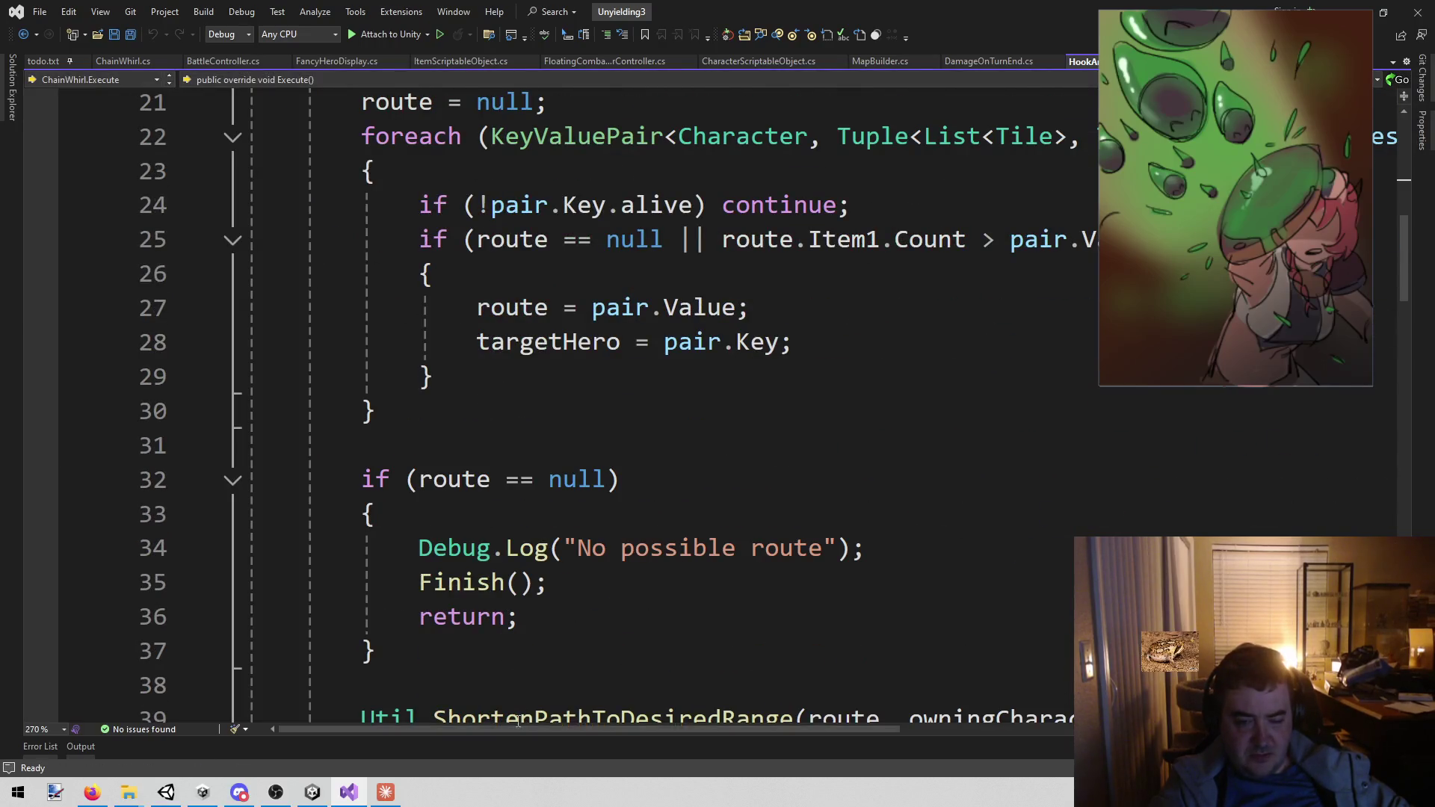
{"action": "scroll", "coordinate": [517, 721], "scroll_direction": "down", "scroll_amount": 11}
{"action": "scroll", "coordinate": [617, 533], "scroll_direction": "down", "scroll_amount": 9}
{"action": "scroll", "coordinate": [872, 612], "scroll_direction": "up", "scroll_amount": 6}
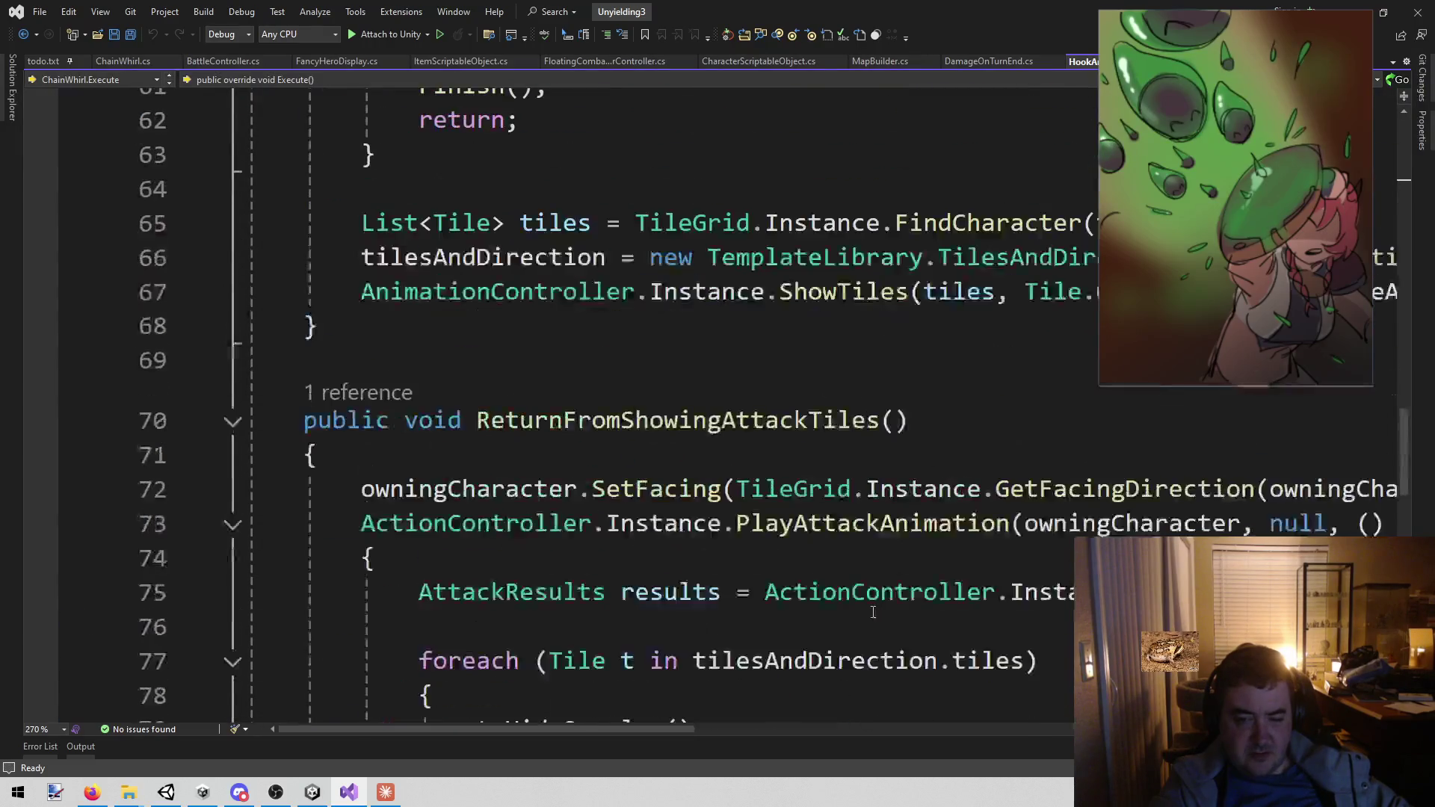
{"action": "left_click_drag", "start_coordinate": [649, 728], "coordinate": [1141, 716]}
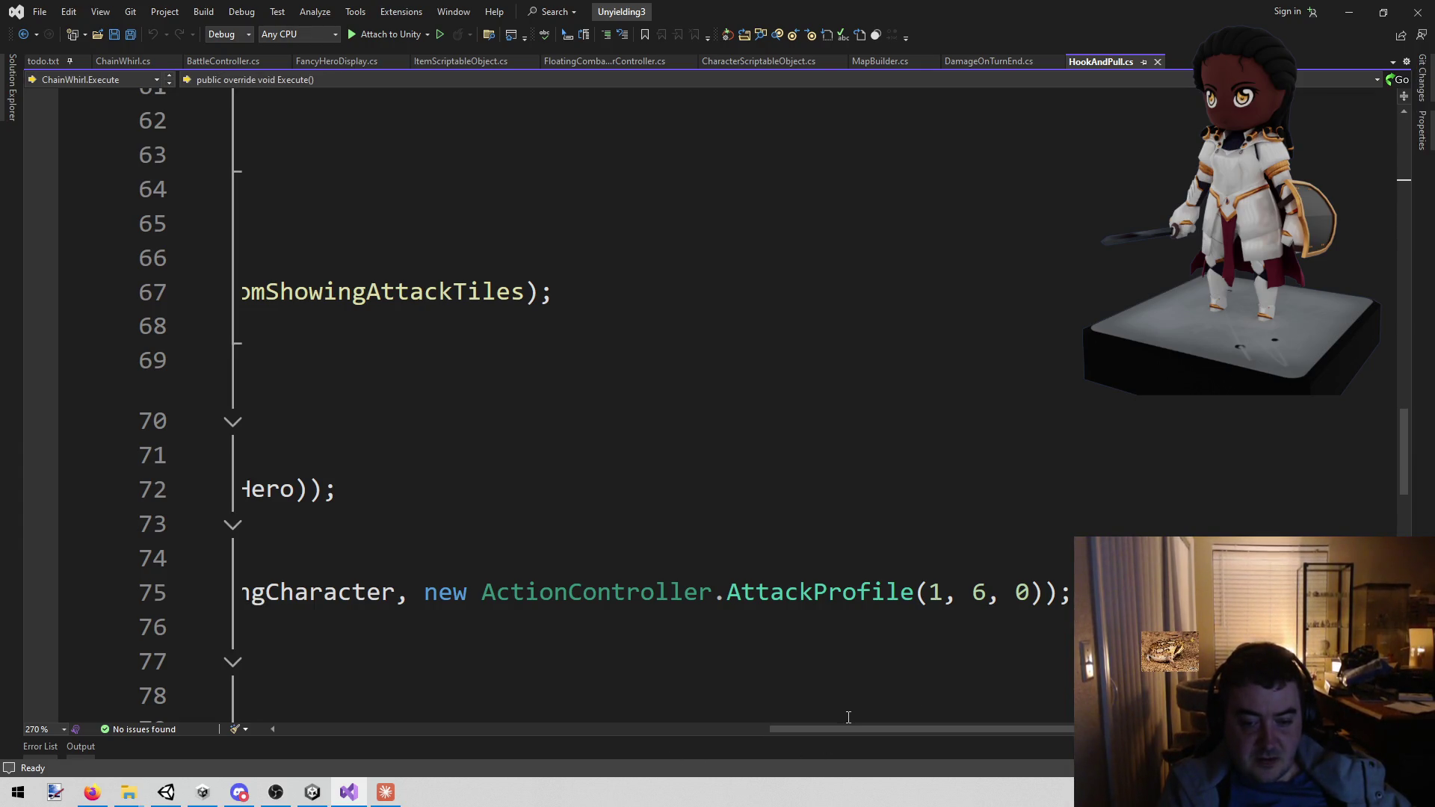
{"action": "left_click_drag", "start_coordinate": [838, 730], "coordinate": [404, 730]}
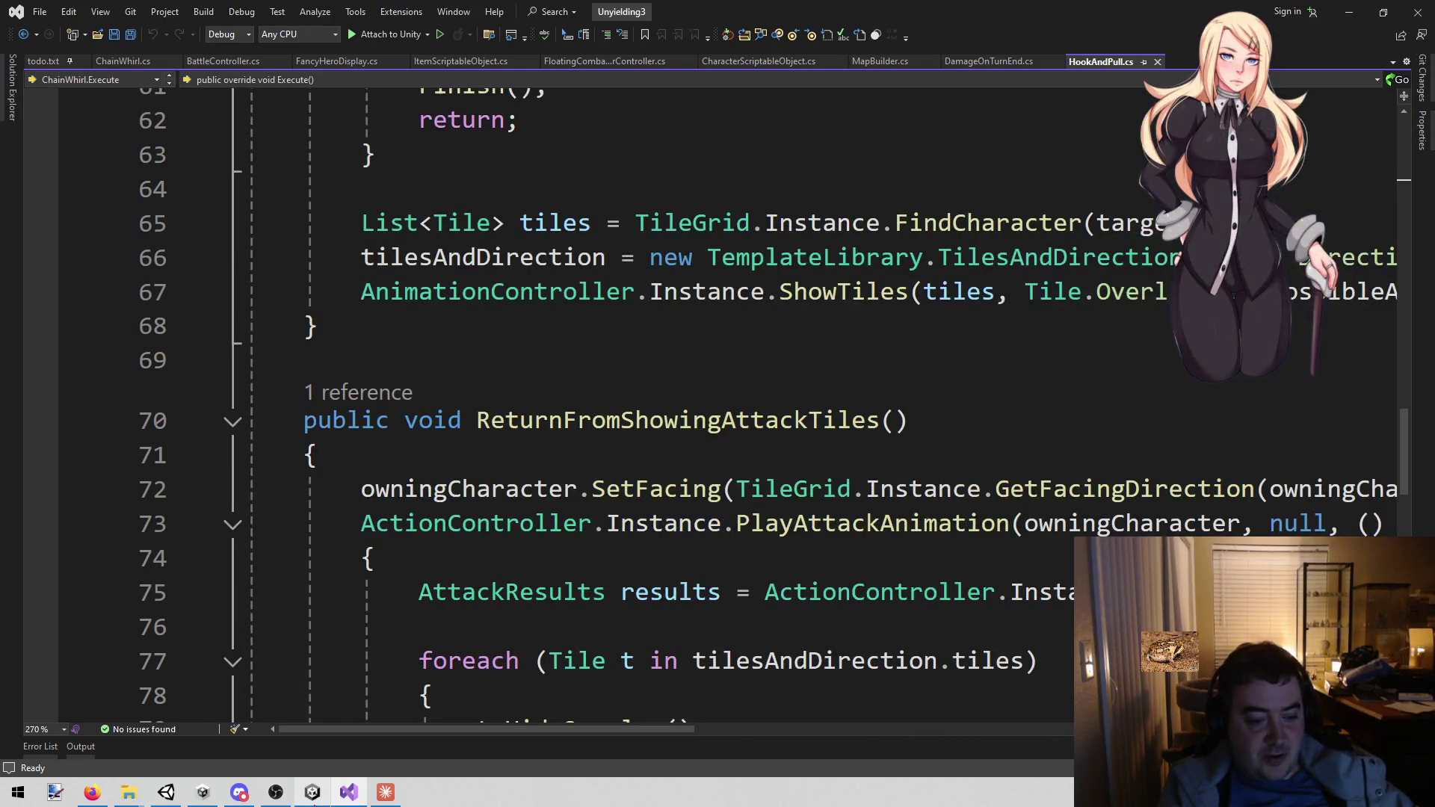
{"action": "mouse_move", "coordinate": [317, 798]}
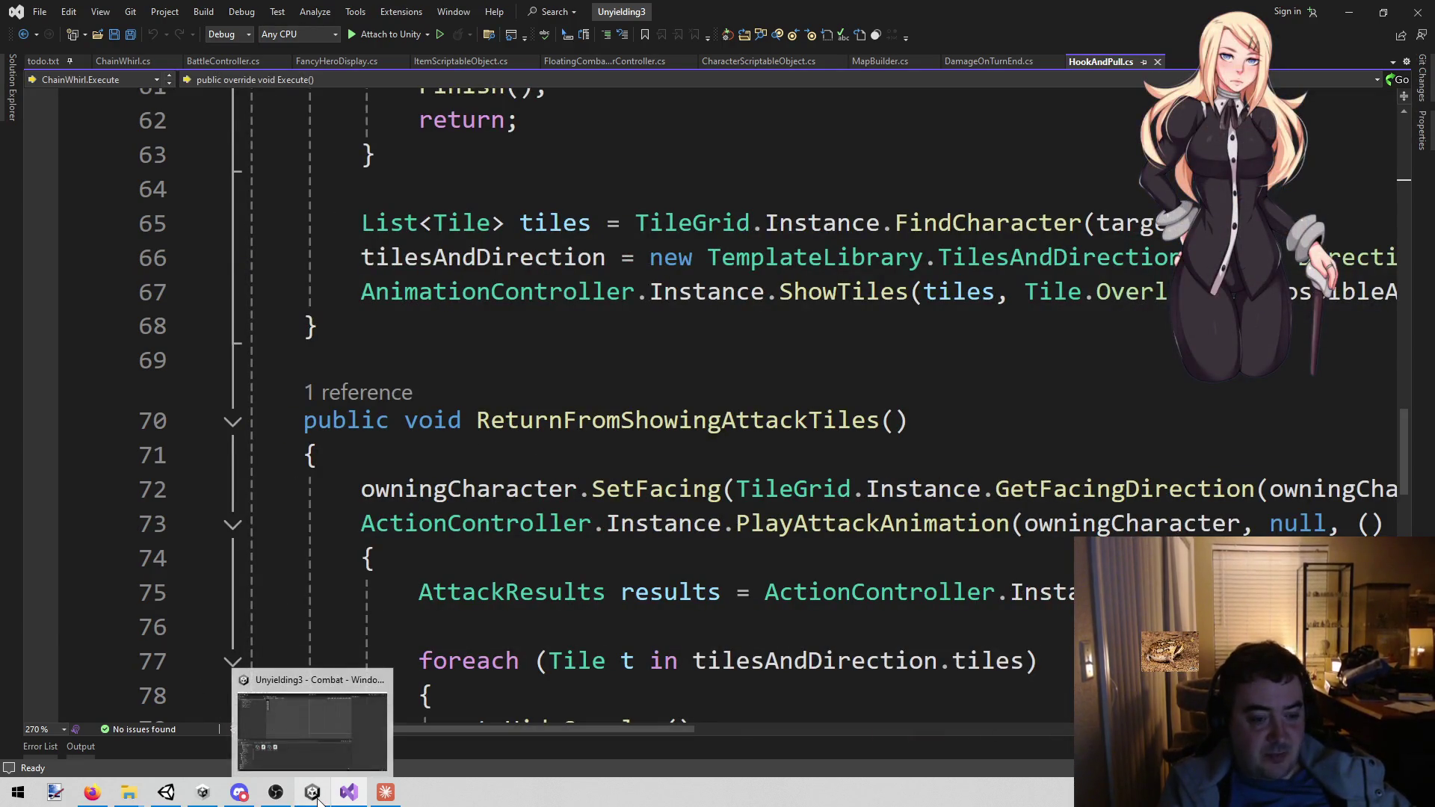